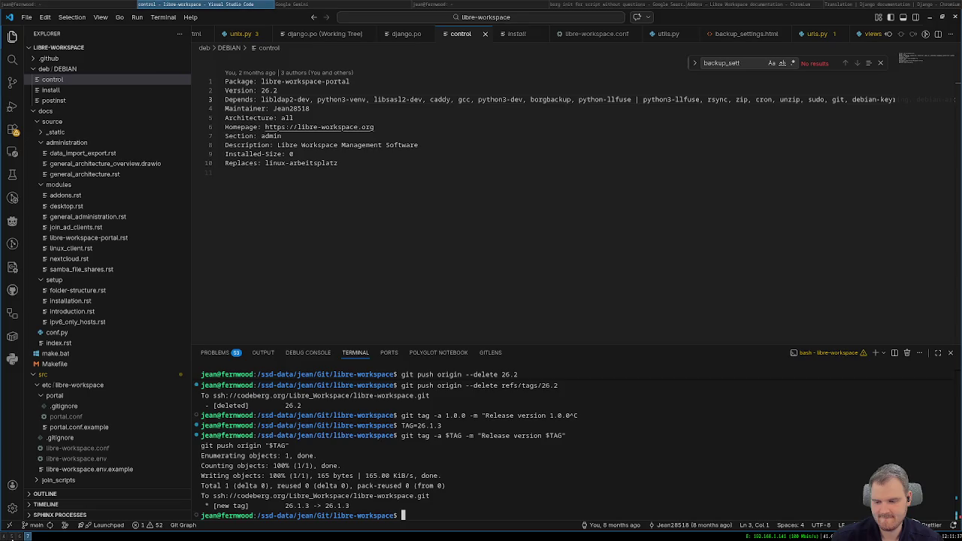
- Filter the Codeberg repository tags for 26.2 and select the single 26.2.0 tag
key("alt+Tab")
left_click(68, 230)
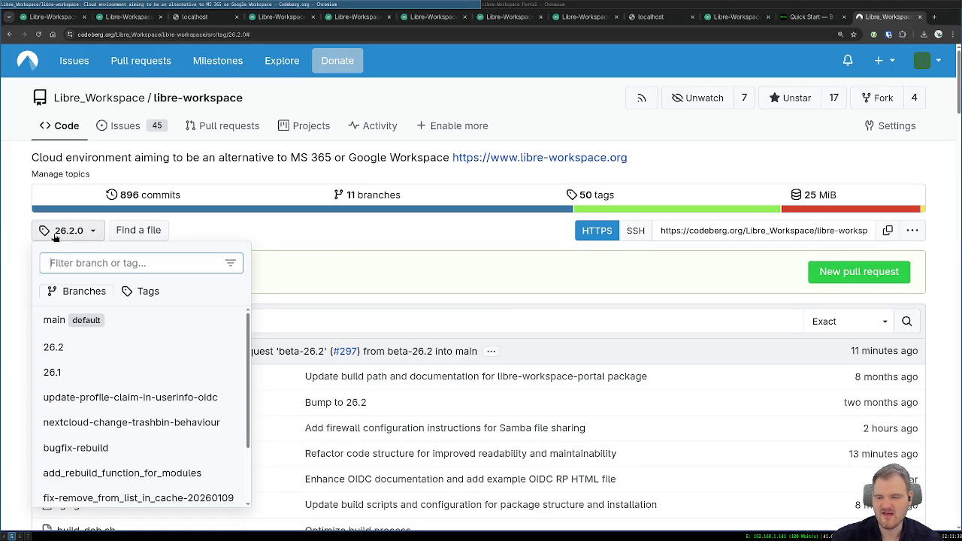
left_click(147, 291)
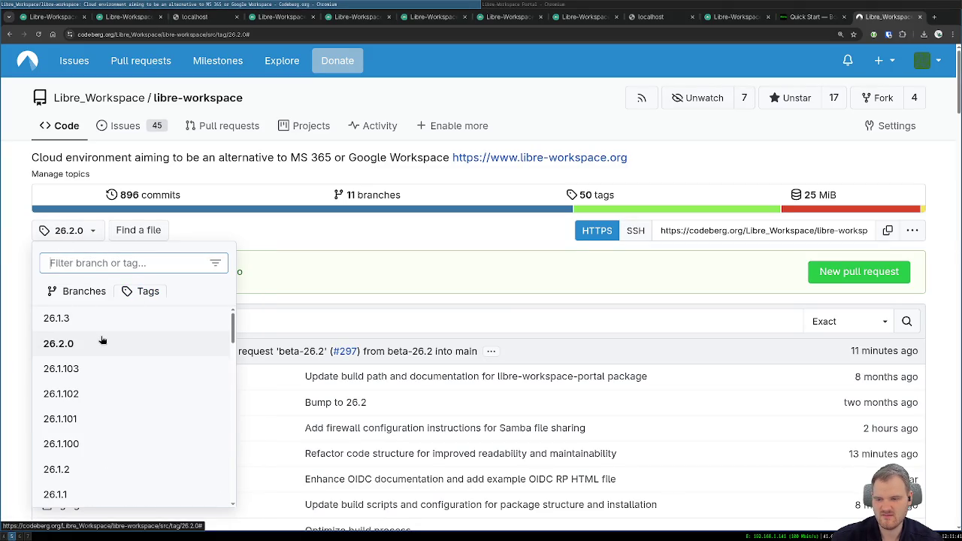
scroll(75, 387, "down", 2)
scroll(75, 391, "up", 2)
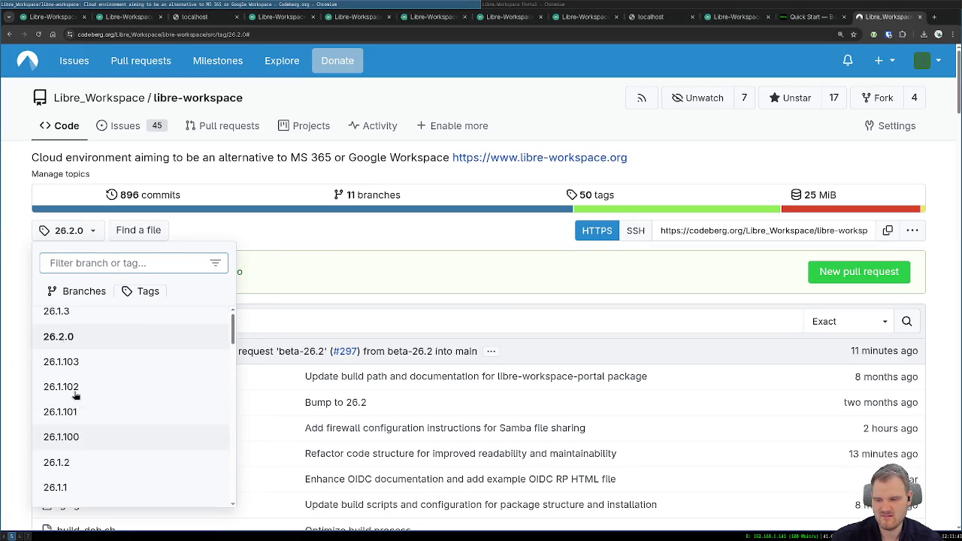
scroll(71, 389, "down", 1)
scroll(68, 353, "down", 1)
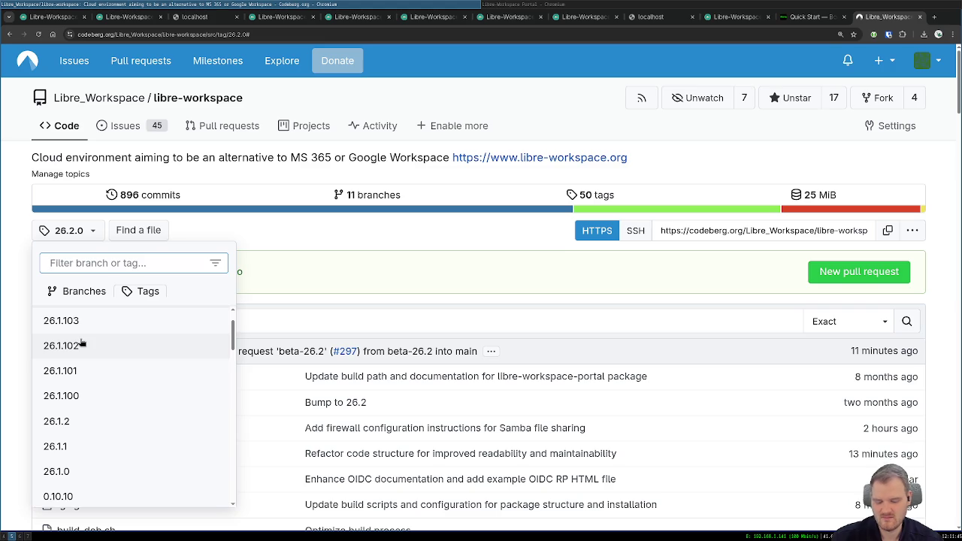
type("26.2")
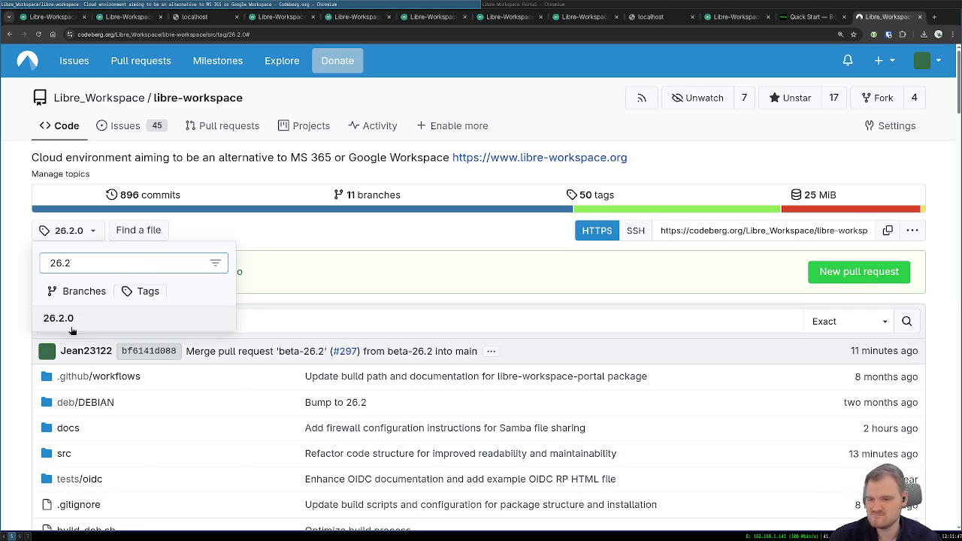
left_click(69, 328)
- Switch through the open windows to the full-screen server terminal
left_click(17, 537)
left_click(21, 536)
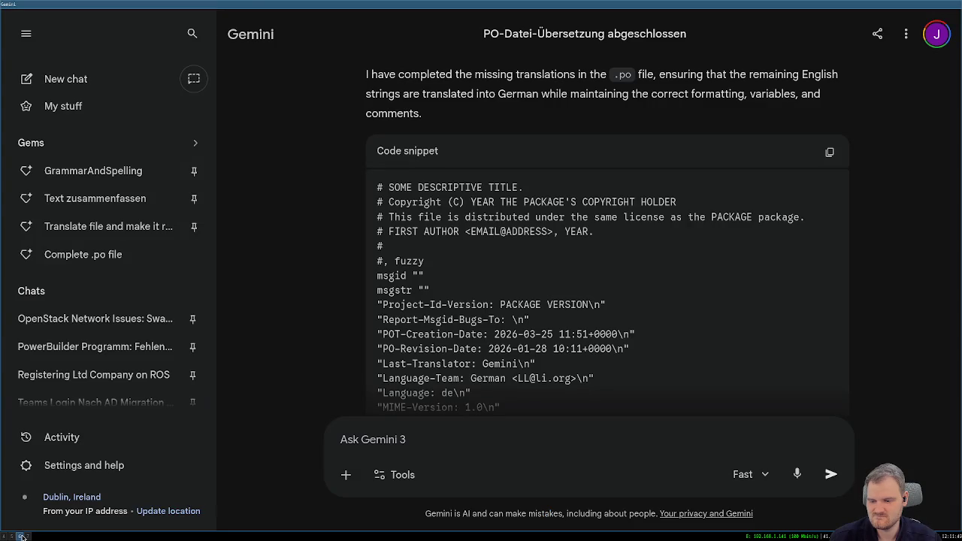
left_click(16, 537)
left_click(23, 536)
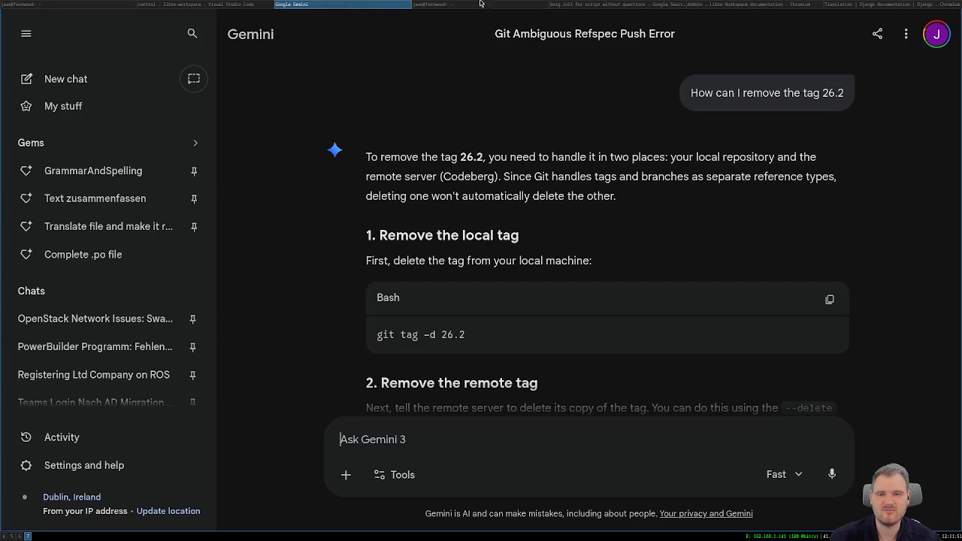
left_click(29, 537)
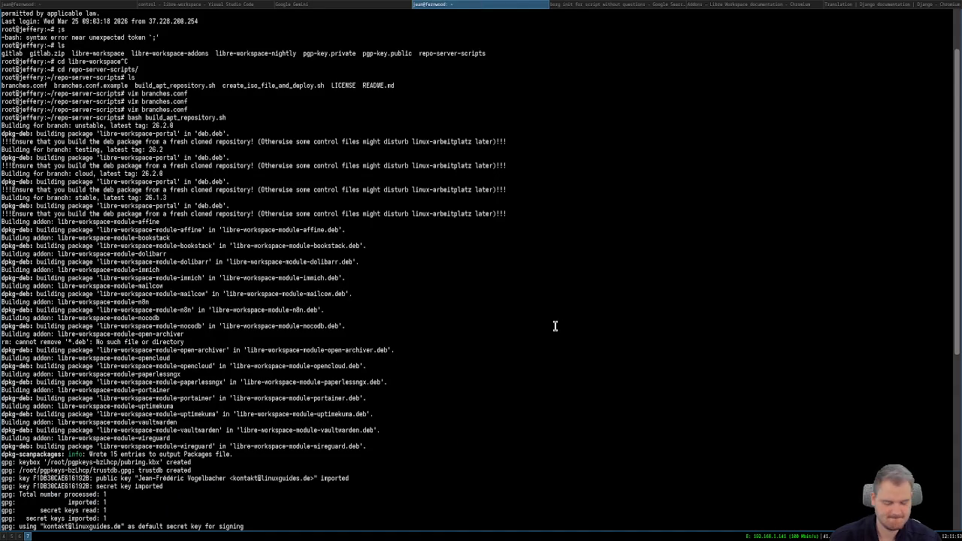
- Cancel the unrun build command and go up to the home directory with cd .. and ls
type("ls cd")
key("BackSpace")
key("BackSpace")
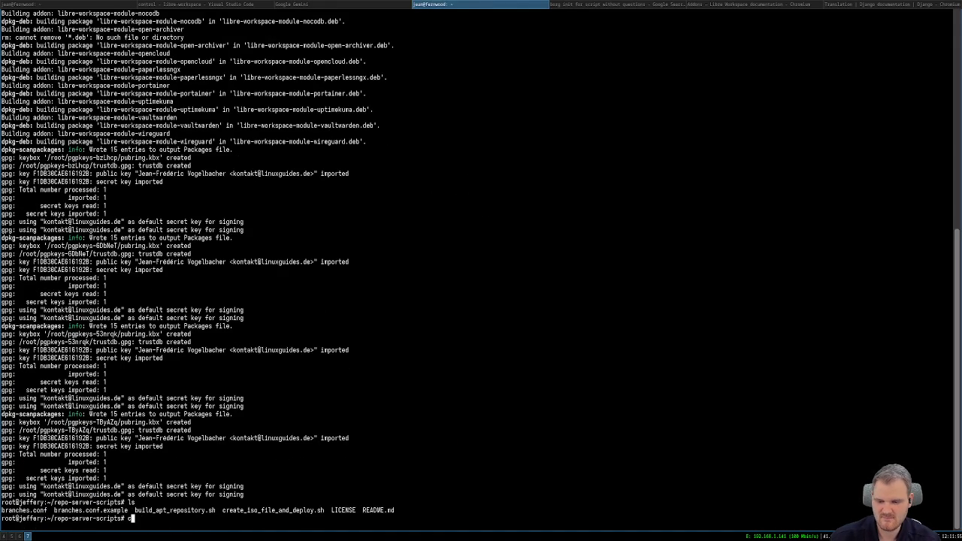
type("bash build_apt_repository.sh")
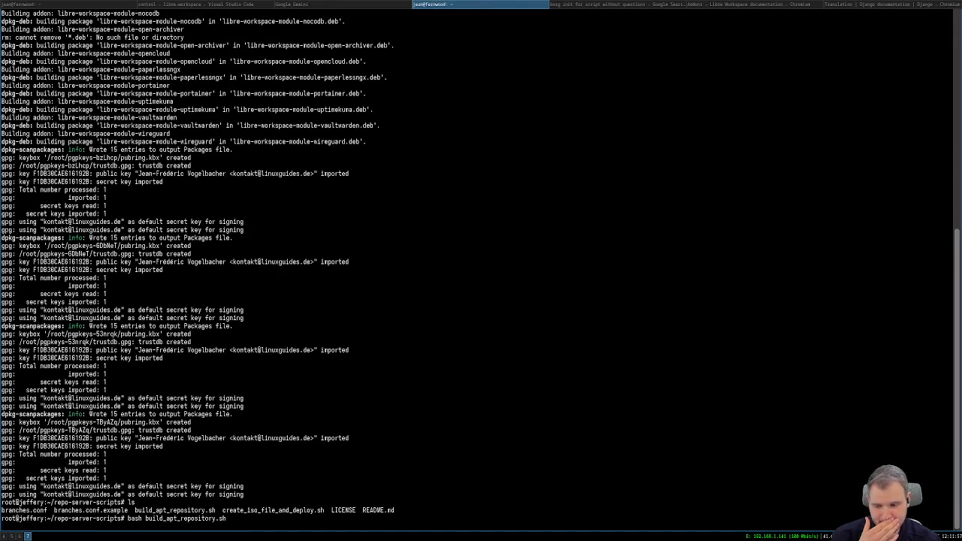
key("ctrl+c")
type("cd ..")
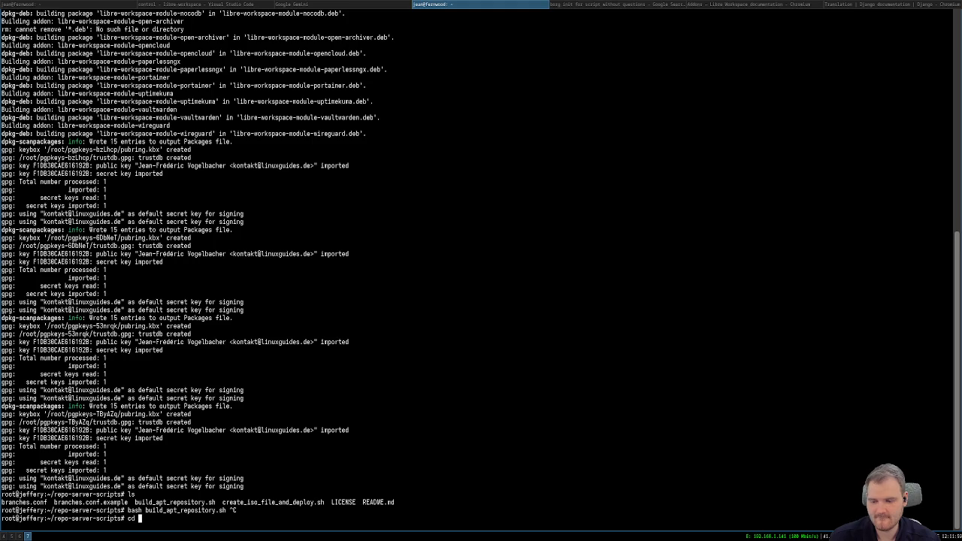
key("Return")
type("ls")
key("Return")
- Enter the libre-workspace repository and list its git tags
type("cd")
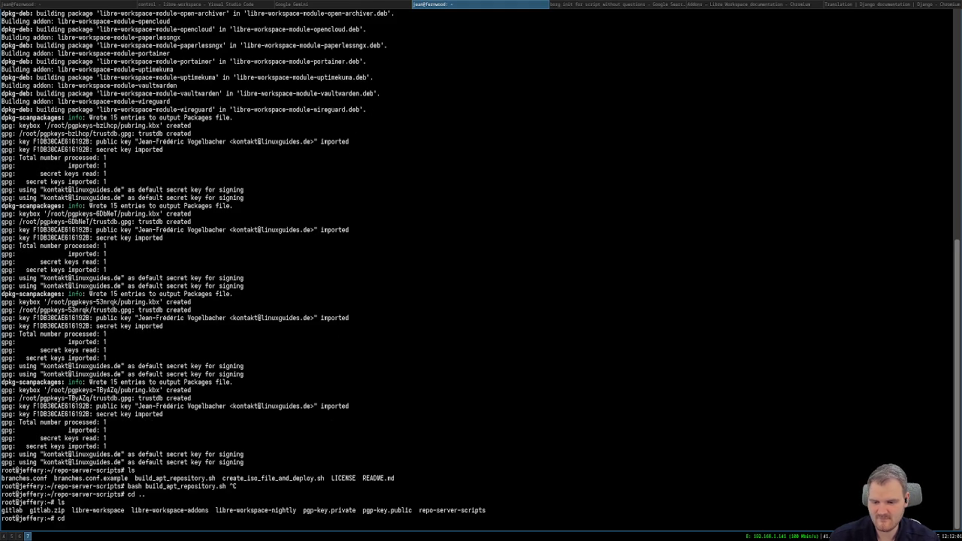
type(" l")
key("Tab")
key("Return")
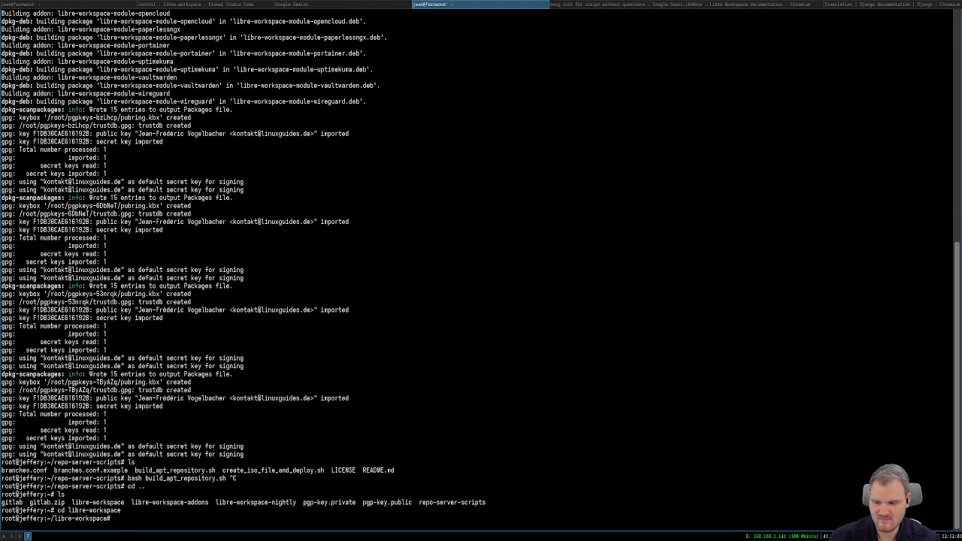
key("Return")
type("git tag")
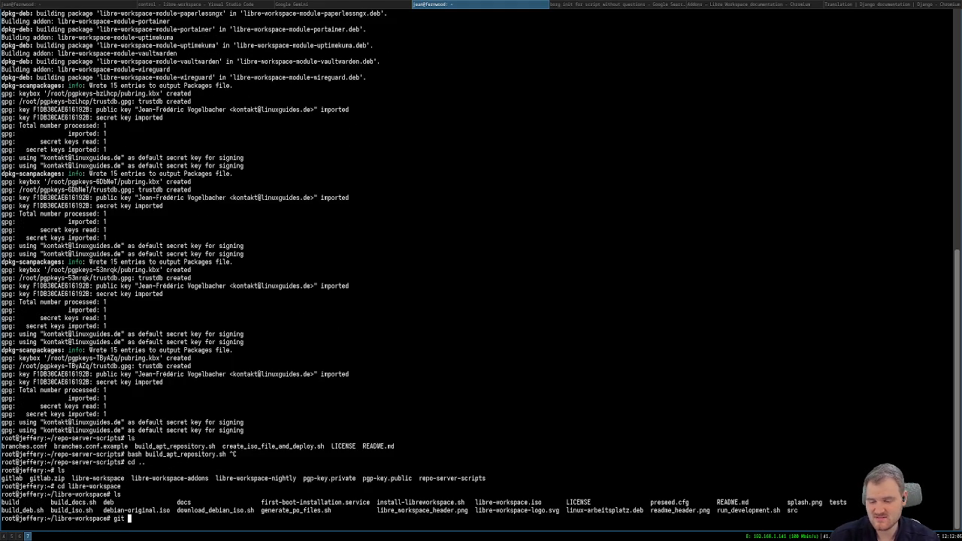
key("Tab")
key("Tab")
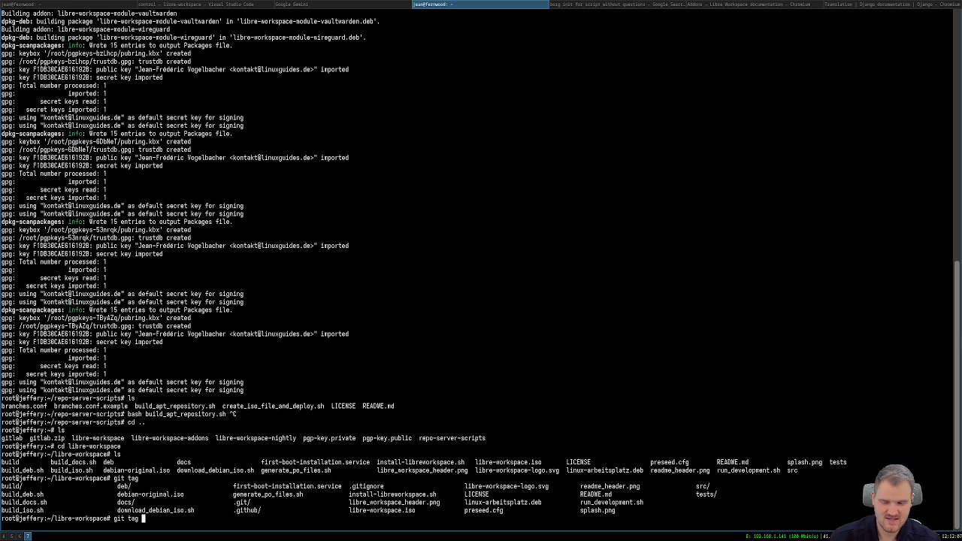
key("Return")
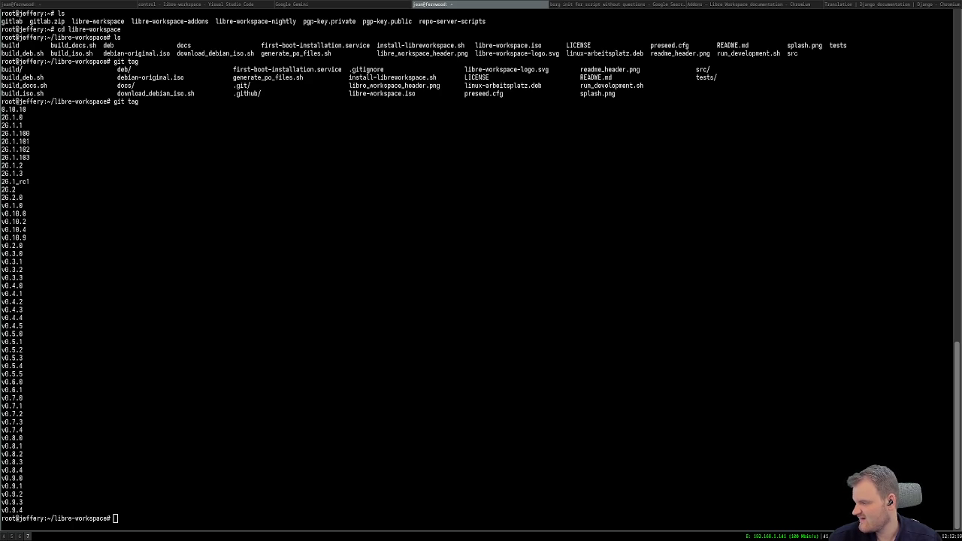
- Delete the local 26.2 tag with git tag -d 26.2
type("git tag -d")
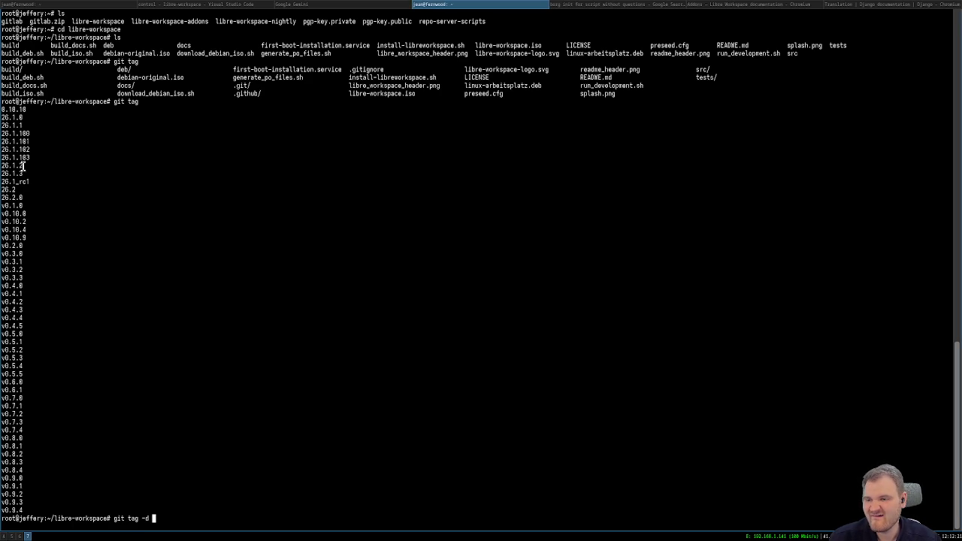
double_click(9, 190)
middle_click(279, 342)
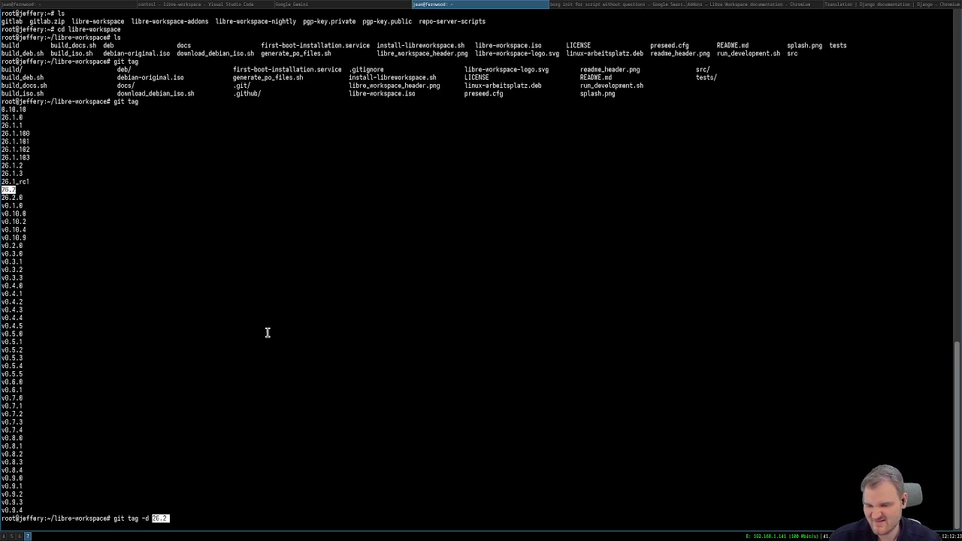
key("Return")
type("ls")
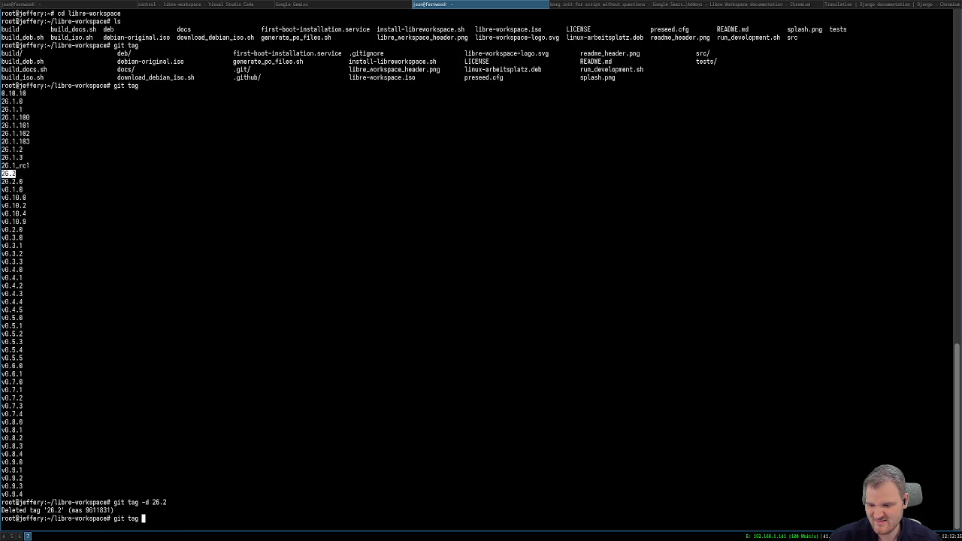
- Return to the home directory with cd .. after discarding recalled commands
key("Up")
key("Up")
key("Up")
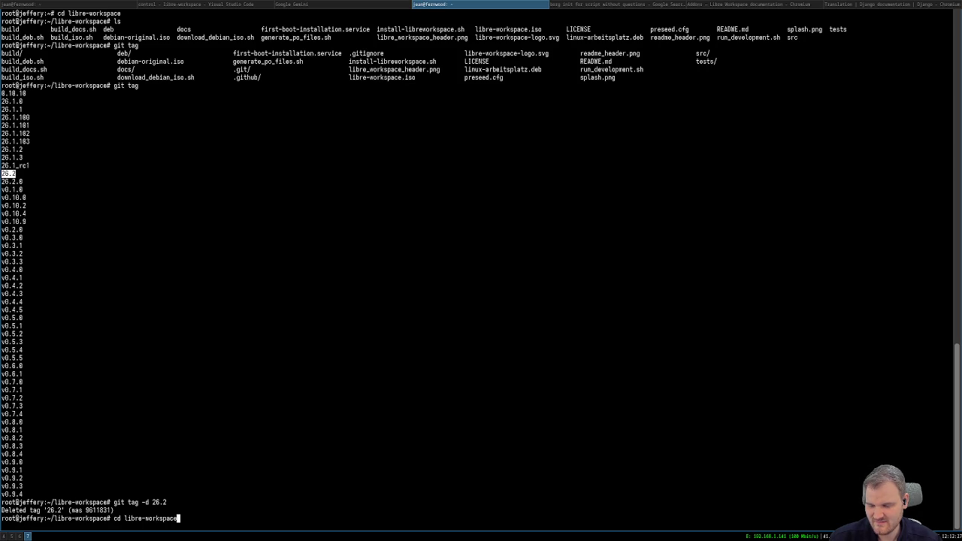
key("Up")
key("Up")
key("ctrl+c")
type("cd ..^C")
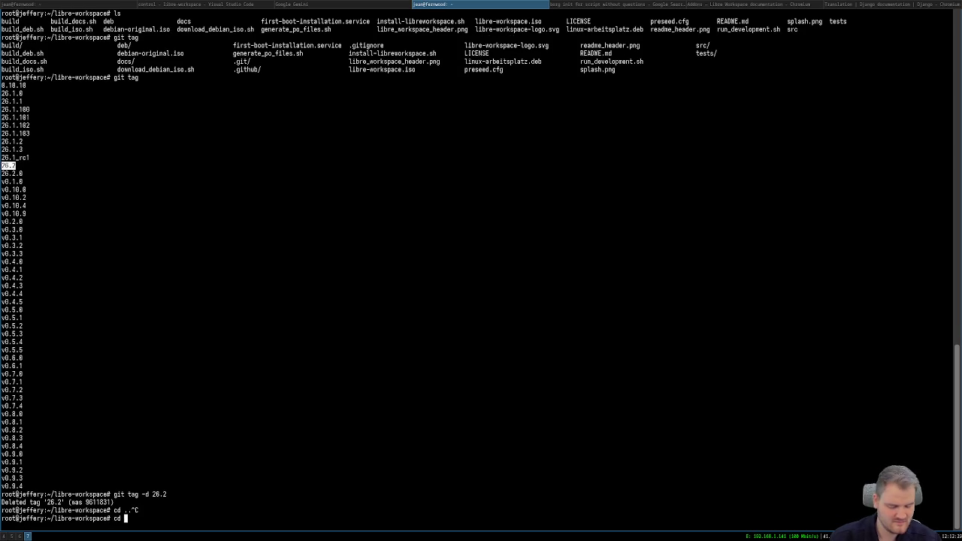
key("Return")
key("Up")
key("Up")
key("Up")
key("Up")
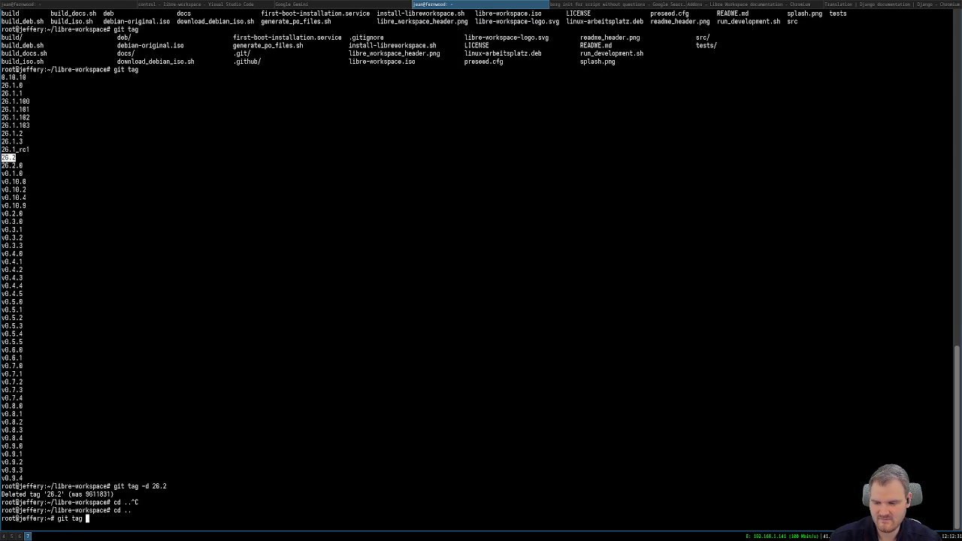
key("Up")
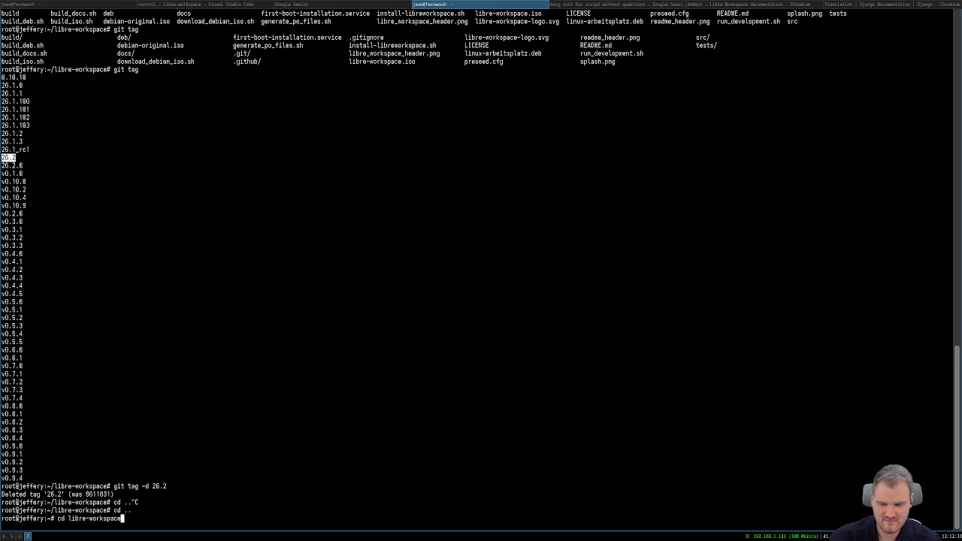
key("Tab")
key("Tab")
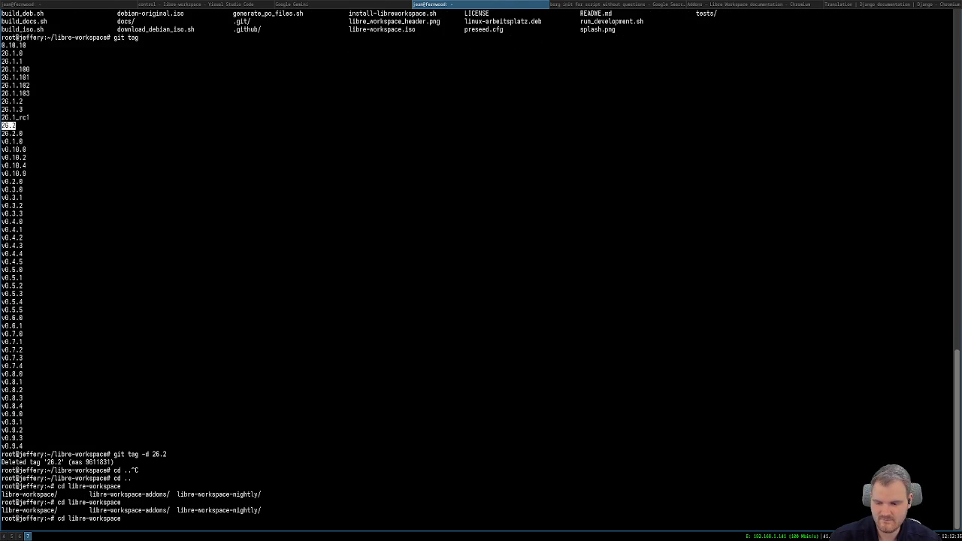
key("ctrl+c")
- Enter the repo-server-scripts folder and recall the build script command from history
type("cd re")
key("Tab")
key("Return")
key("Up")
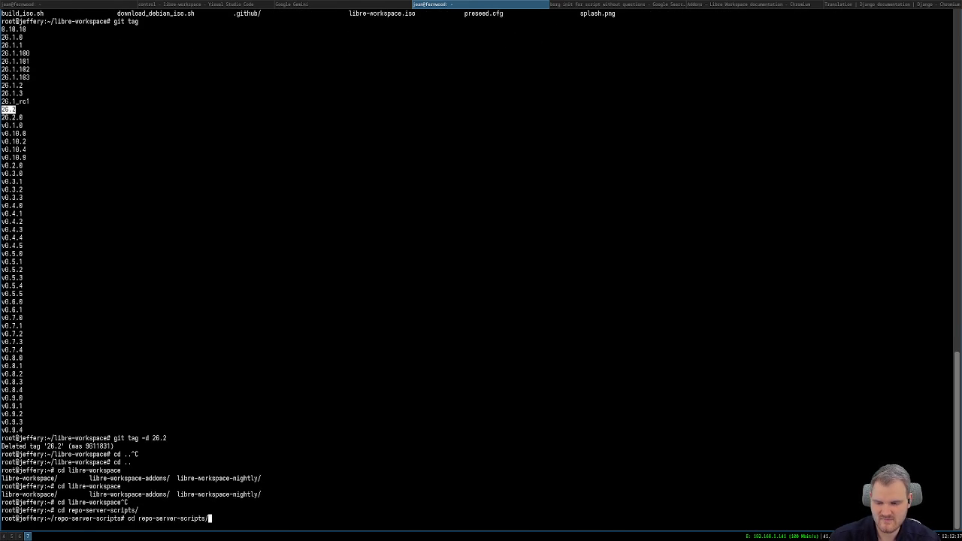
key("Up")
key("Up")
key("Up")
key("Up")
key("Up")
key("Up")
- Run bash build_apt_repository.sh to rebuild and sign the Packages files for all four branches
key("Return")
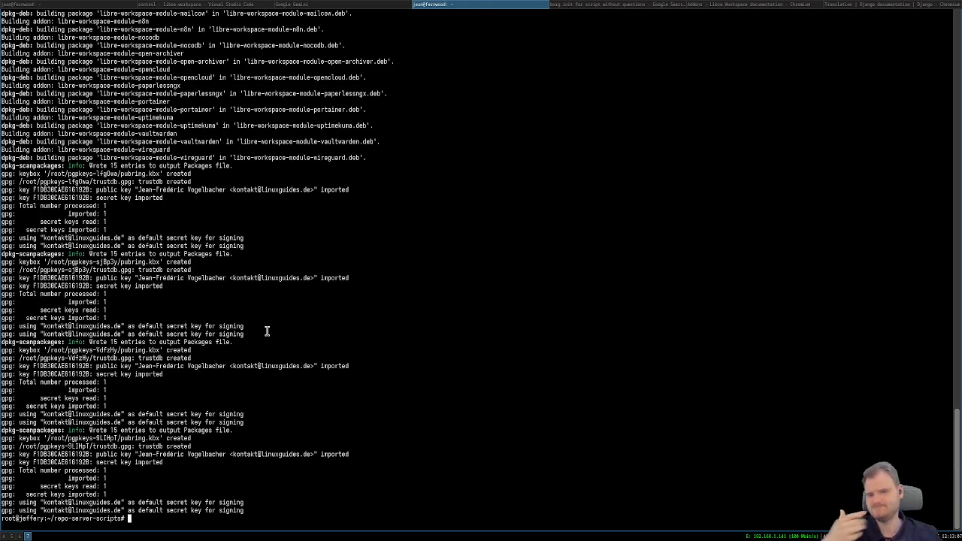
- Reload the Codeberg libre-workspace repository page showing tag 26.2.0
scroll(19, 537, "down", 2)
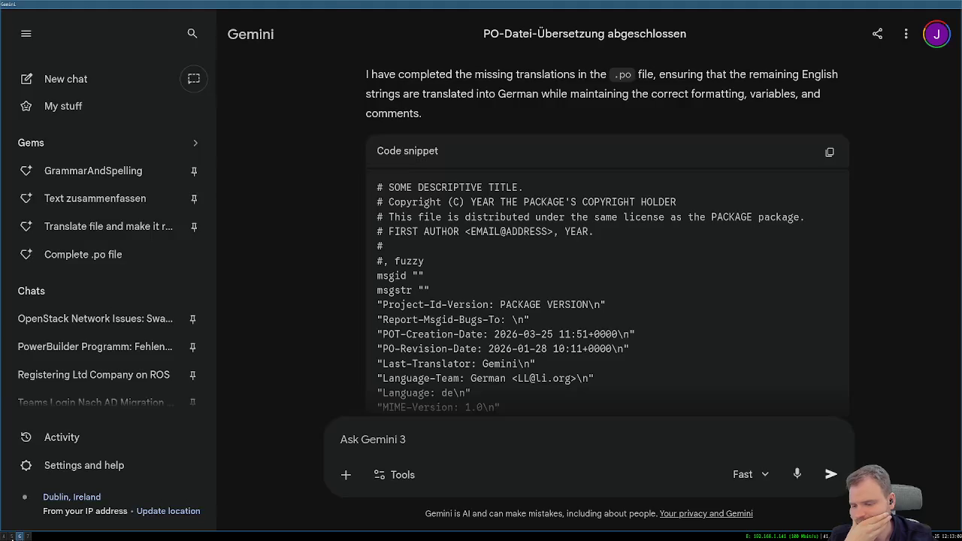
key("F5")
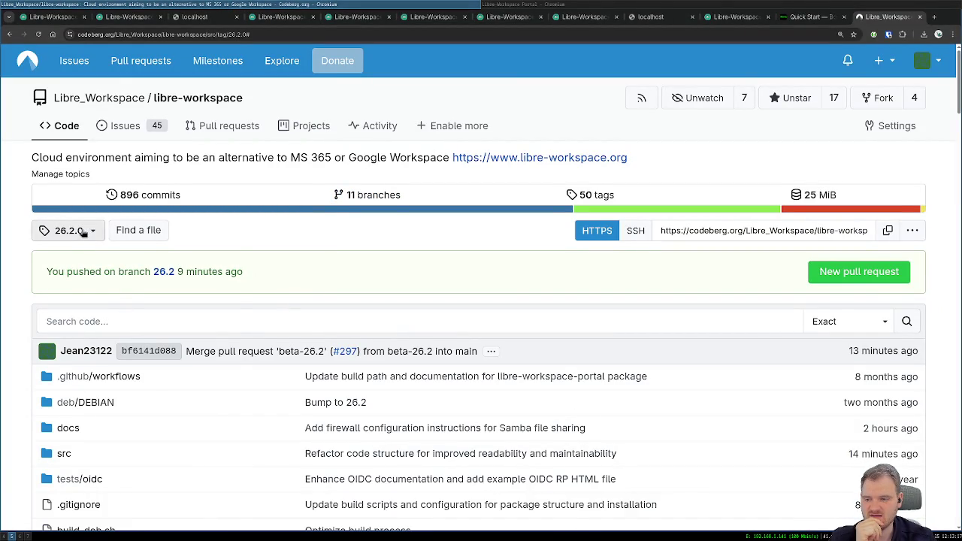
- Switch the repository view to branch 26.2 and look it over
left_click(79, 232)
left_click(75, 291)
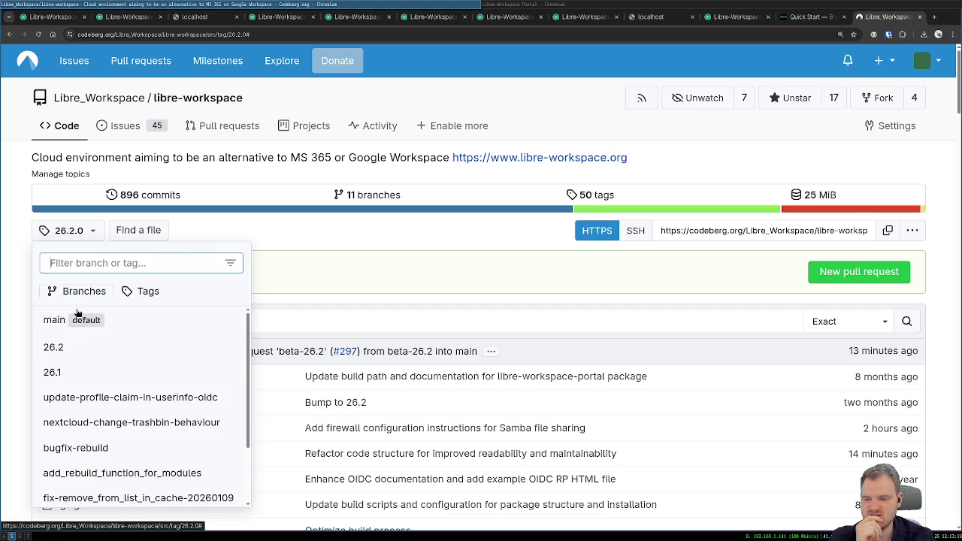
left_click(68, 344)
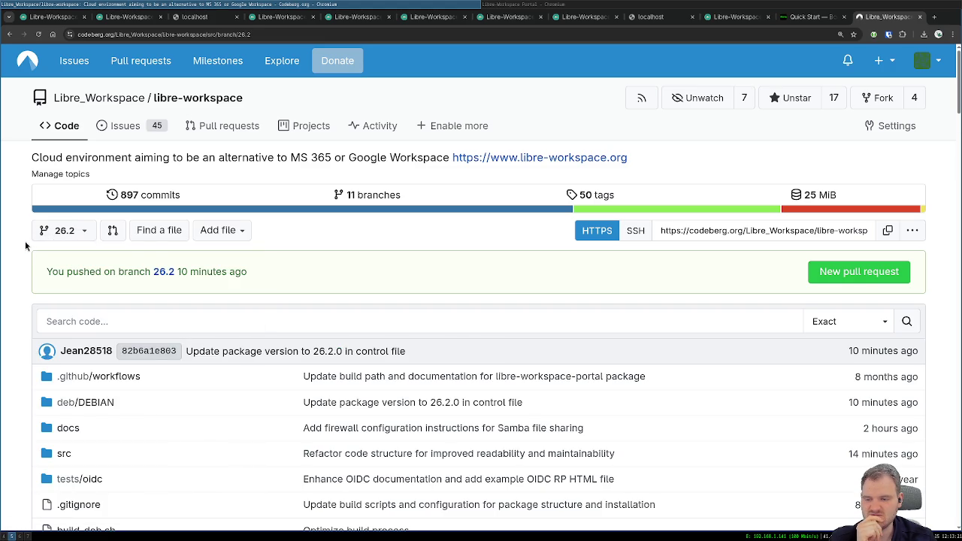
scroll(24, 250, "down", 3)
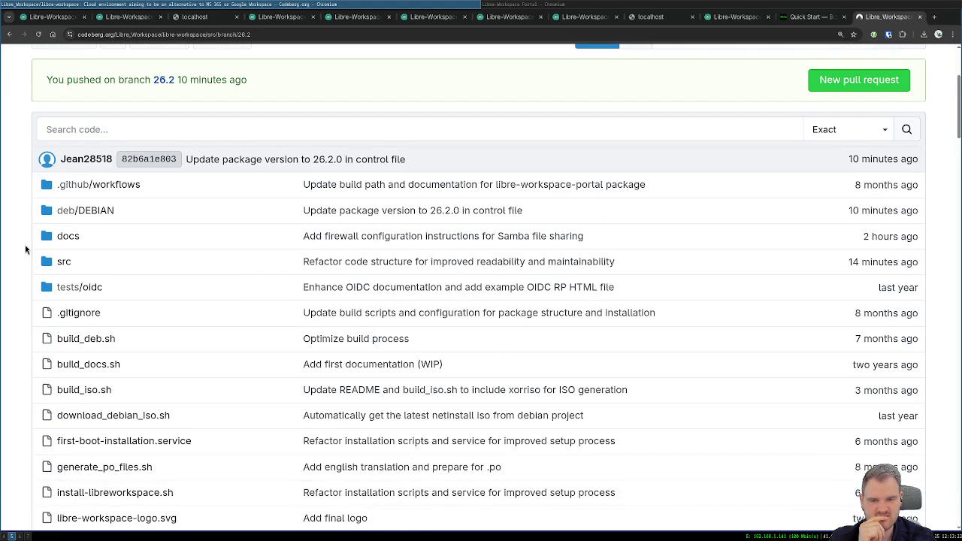
scroll(27, 250, "up", 3)
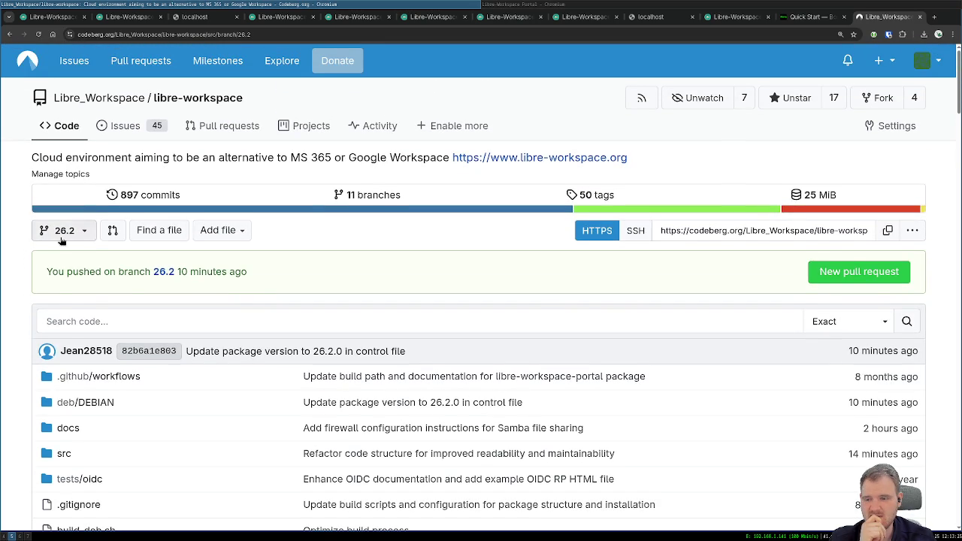
- Switch the repository view back to the main branch
left_click(47, 230)
left_click(76, 319)
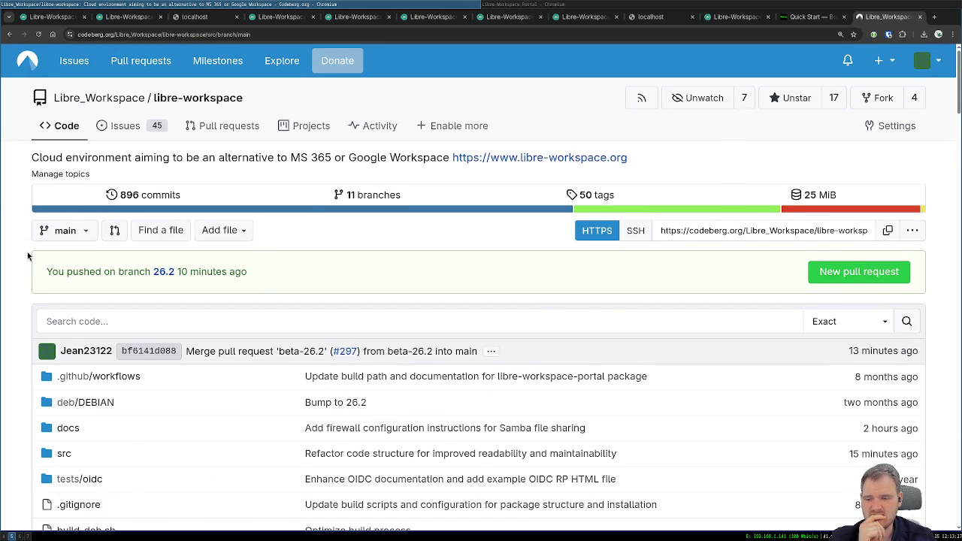
scroll(25, 271, "down", 4)
scroll(25, 268, "up", 4)
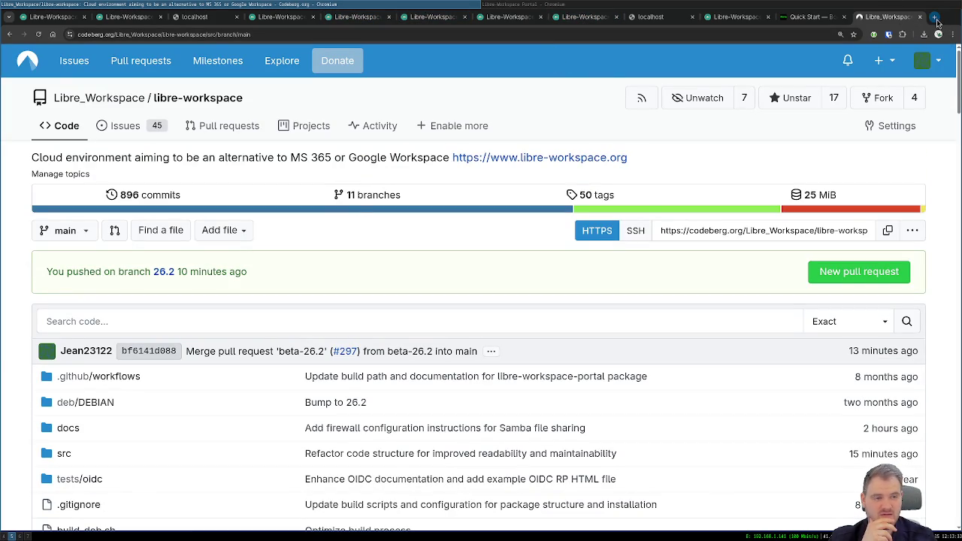
- Open a new Chromium tab and focus its address bar for the forum URL
left_click(934, 17)
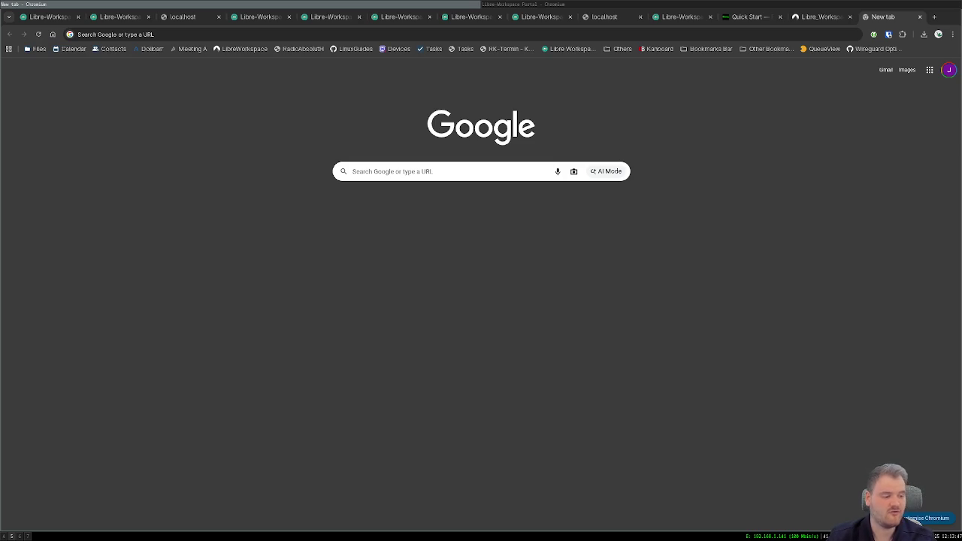
left_click(320, 280)
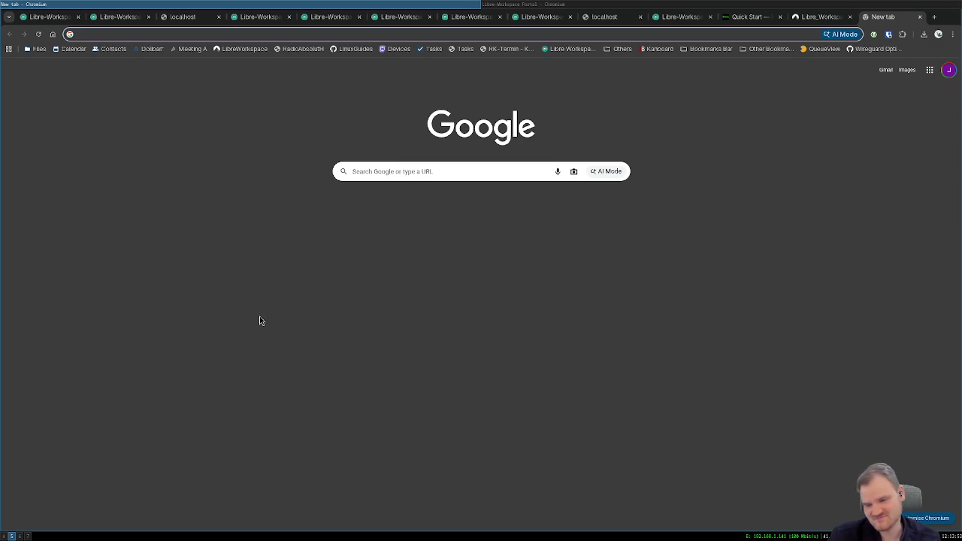
left_click(548, 4)
left_click(355, 3)
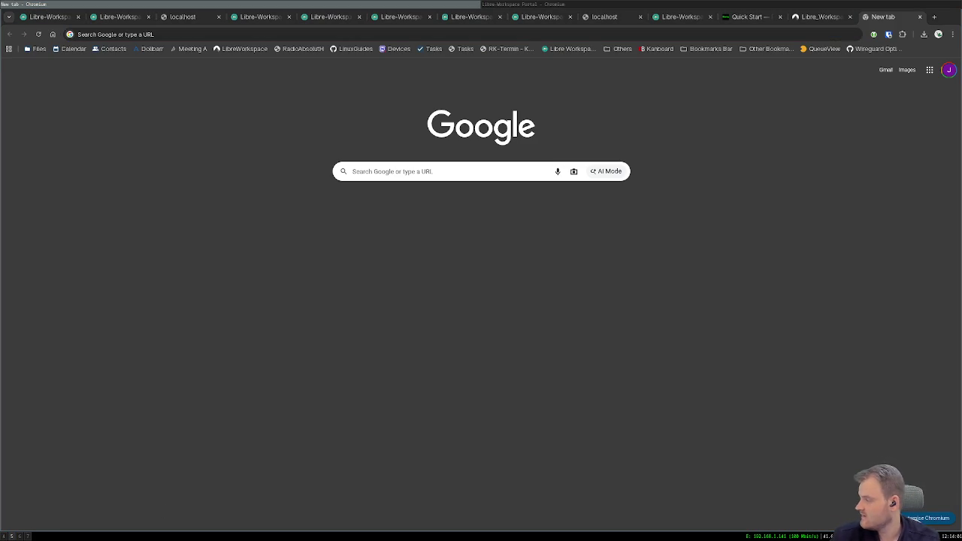
key("ctrl+l")
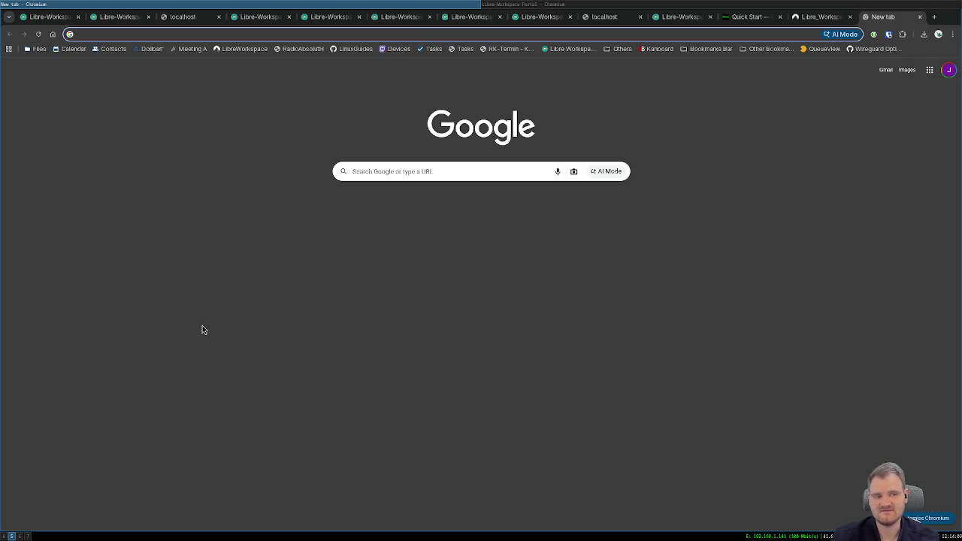
- Load forum.libre-workspace.org and open the Important Notice topic under Announcements
type("forum.libre-workspace.org")
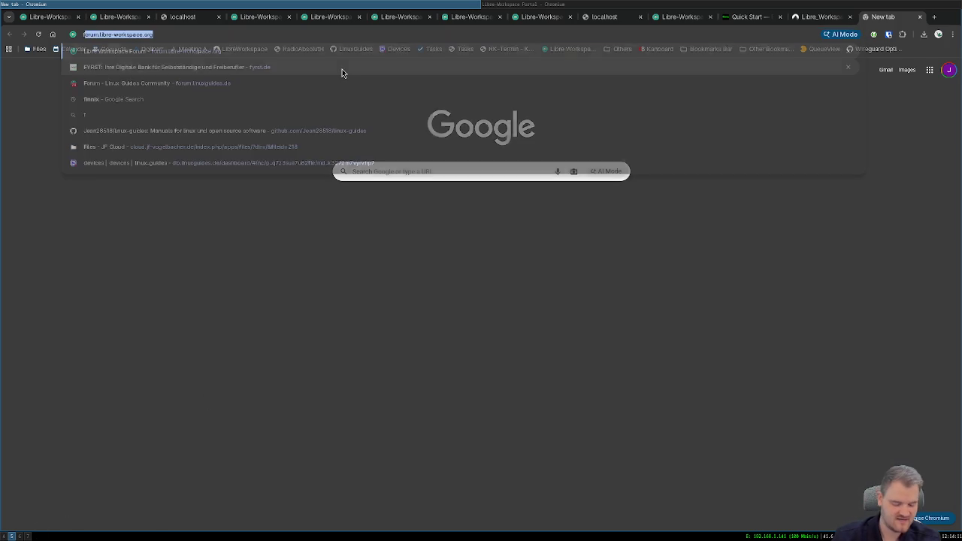
key("Return")
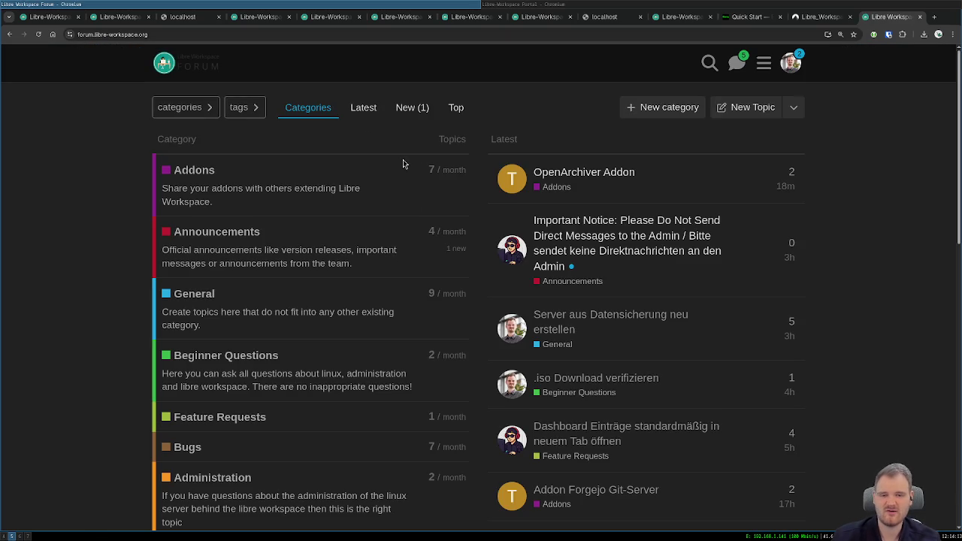
left_click(201, 233)
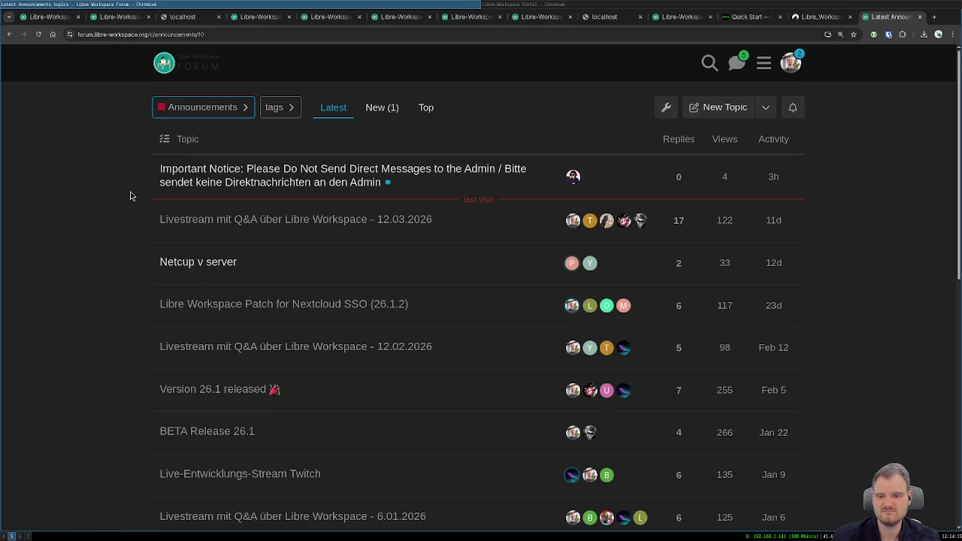
left_click(229, 175)
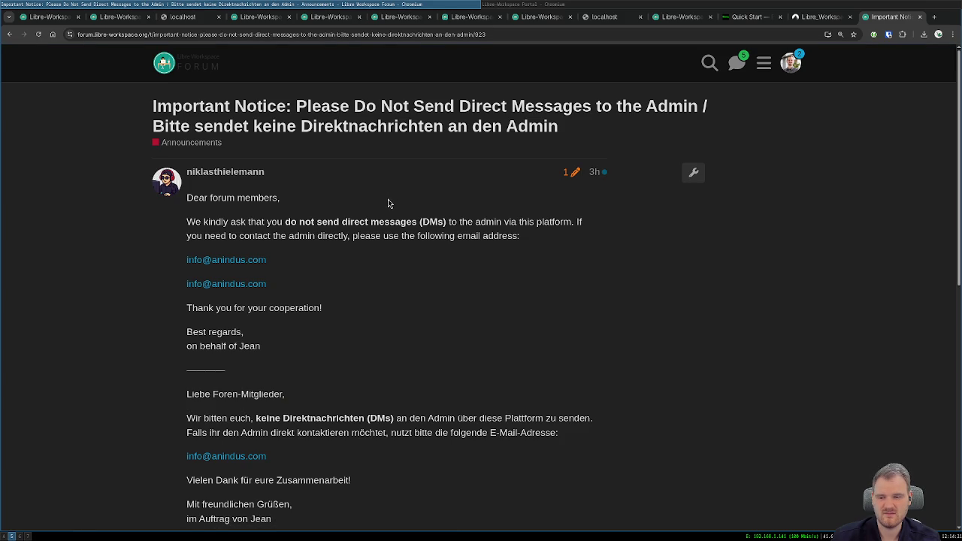
- Check the Important Notice topic's admin actions menu, then close it
scroll(319, 237, "down", 2)
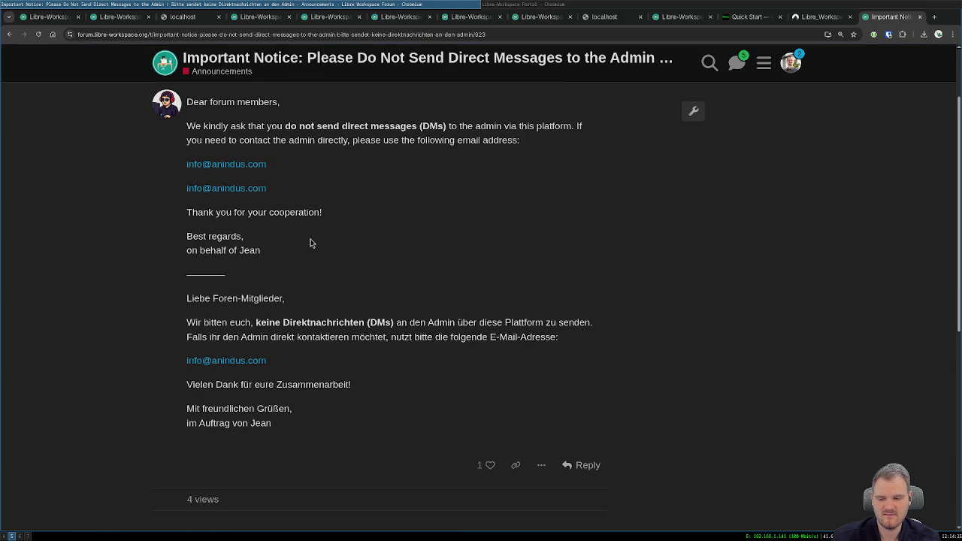
scroll(311, 242, "up", 2)
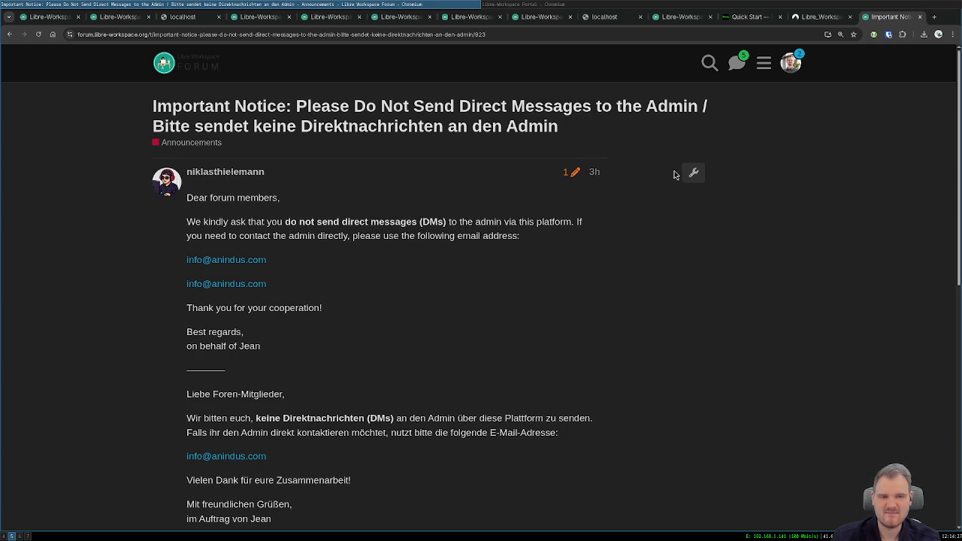
left_click(693, 172)
left_click(586, 264)
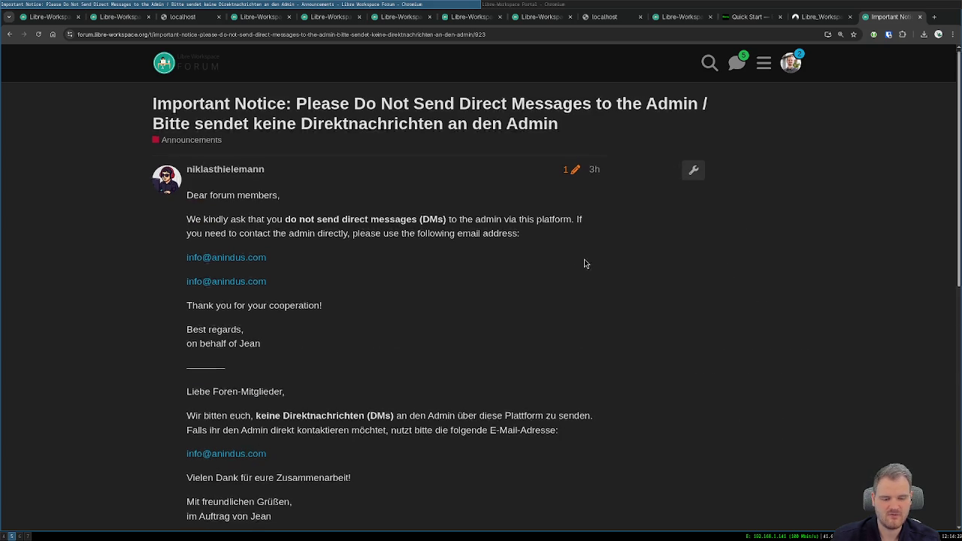
scroll(586, 264, "down", 4)
- Edit the Important Notice post, change its category to General and save
left_click(541, 369)
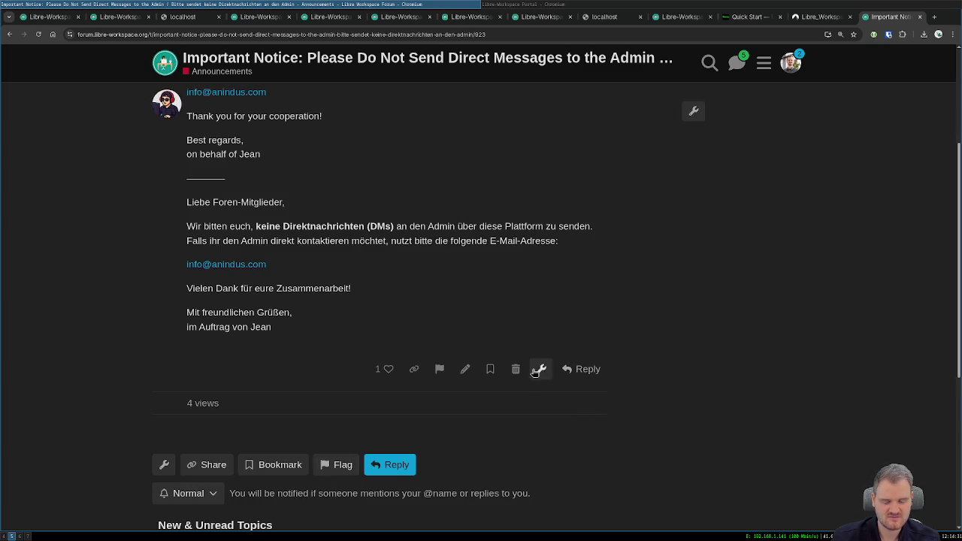
left_click(463, 370)
left_click(254, 382)
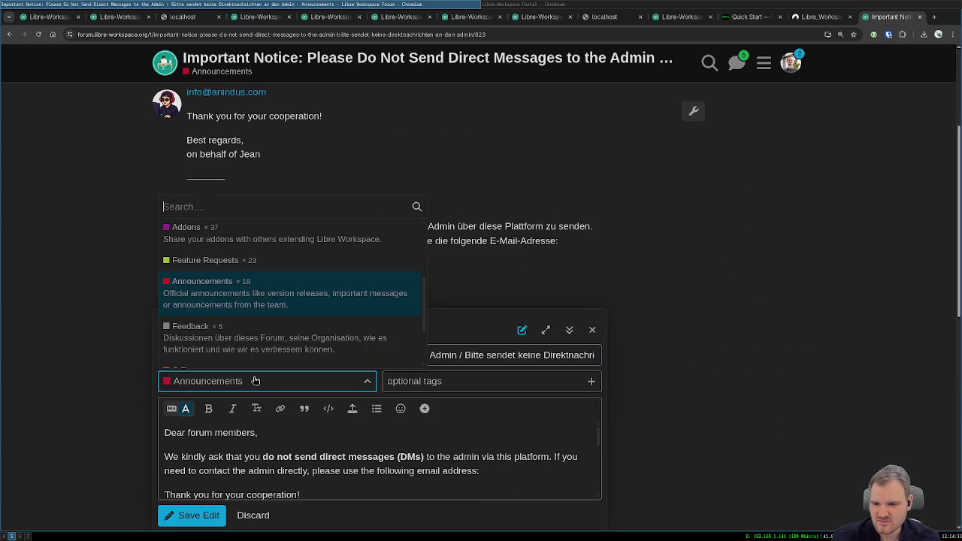
scroll(254, 256, "down", 2)
scroll(247, 301, "up", 4)
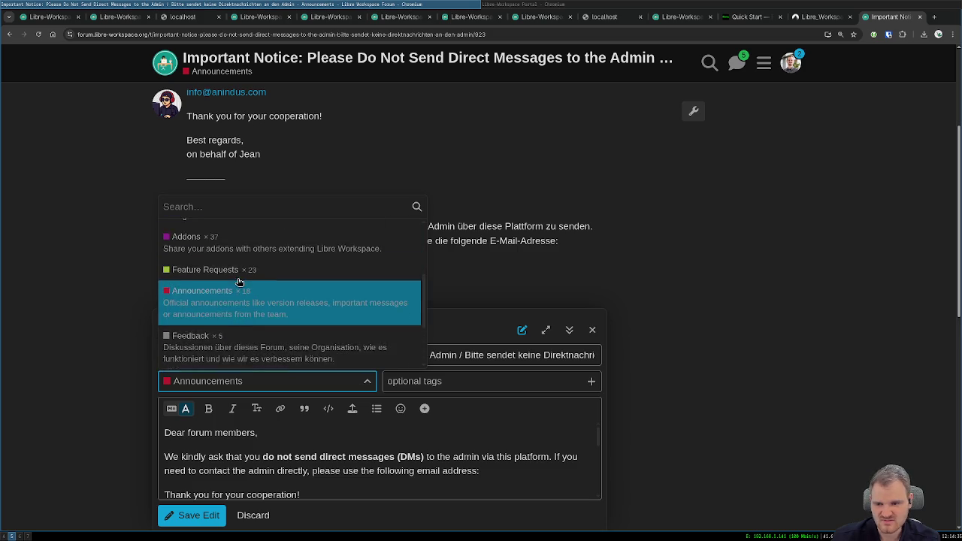
scroll(245, 271, "up", 3)
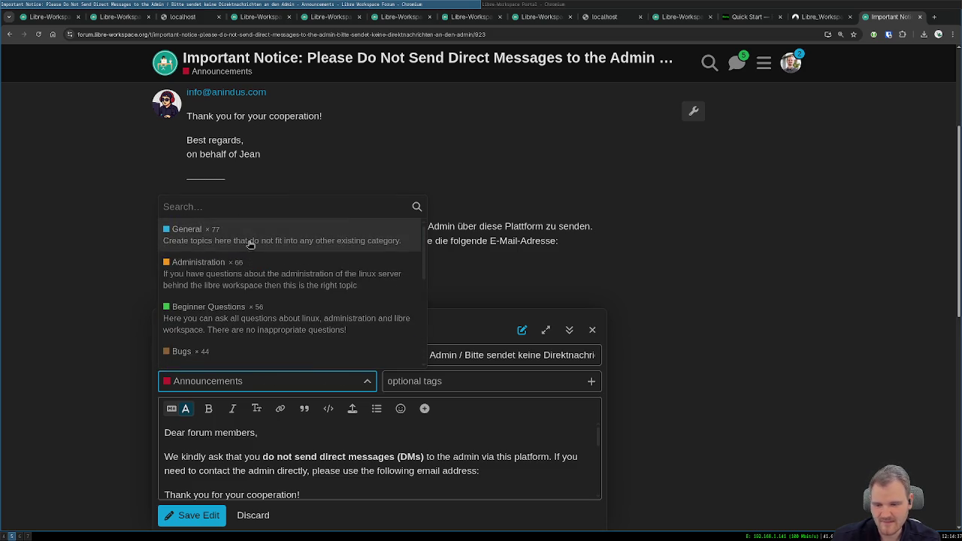
left_click(248, 248)
left_click(216, 525)
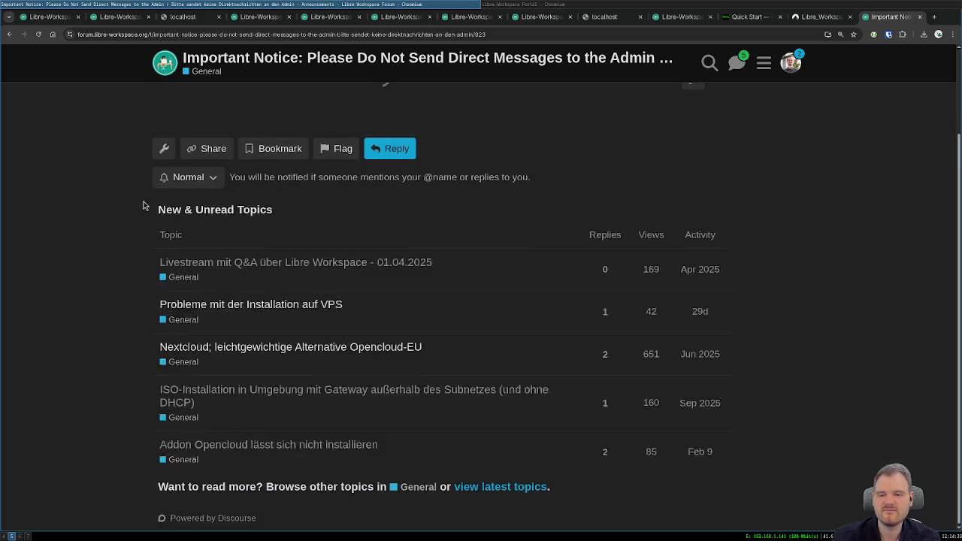
left_click(159, 64)
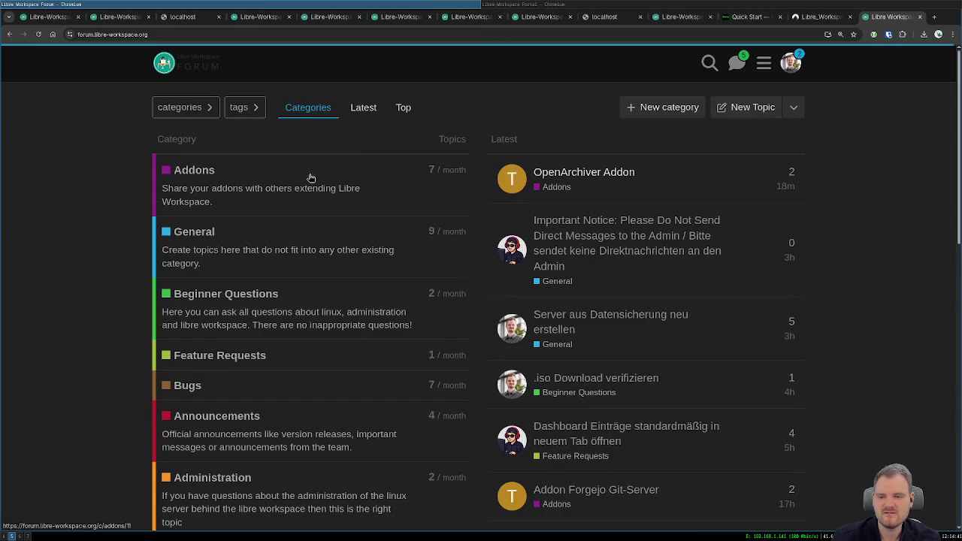
- Verify the Important Notice topic now appears in General, and glance at the Addons category
left_click(188, 234)
left_click(172, 169)
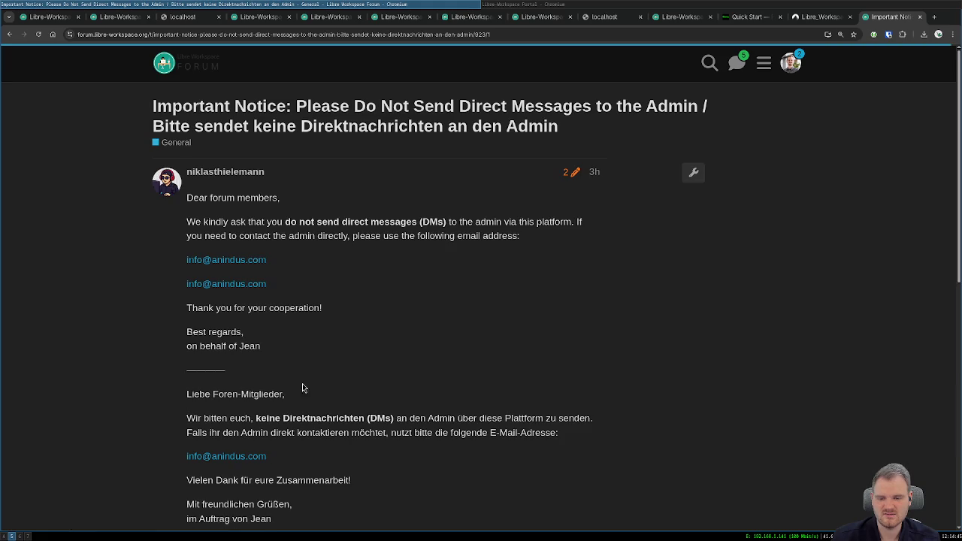
scroll(302, 388, "down", 2)
scroll(285, 194, "up", 3)
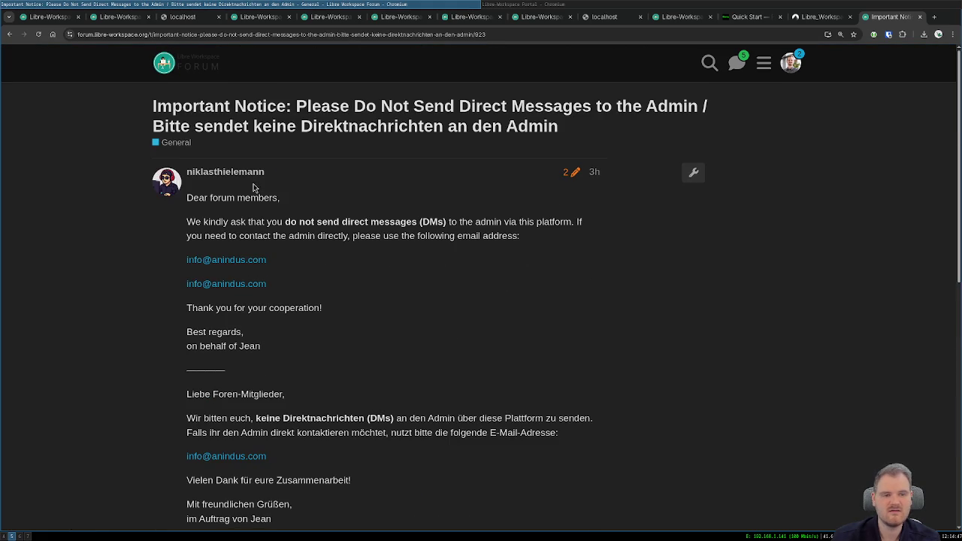
left_click(164, 64)
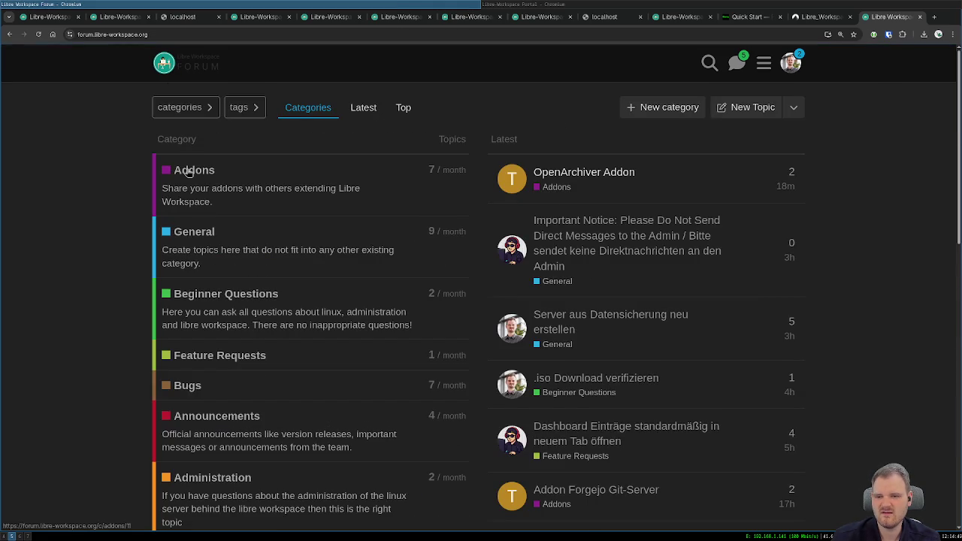
left_click(188, 168)
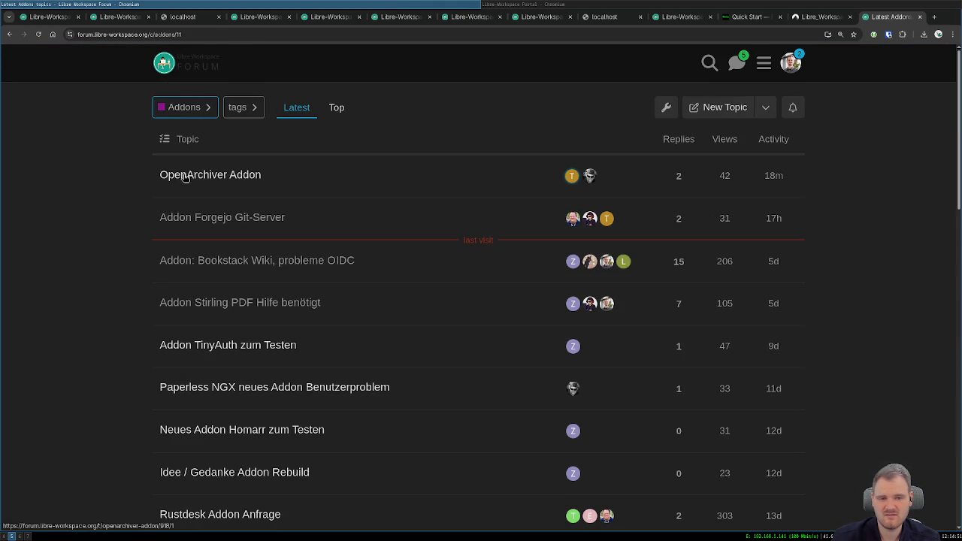
left_click(182, 70)
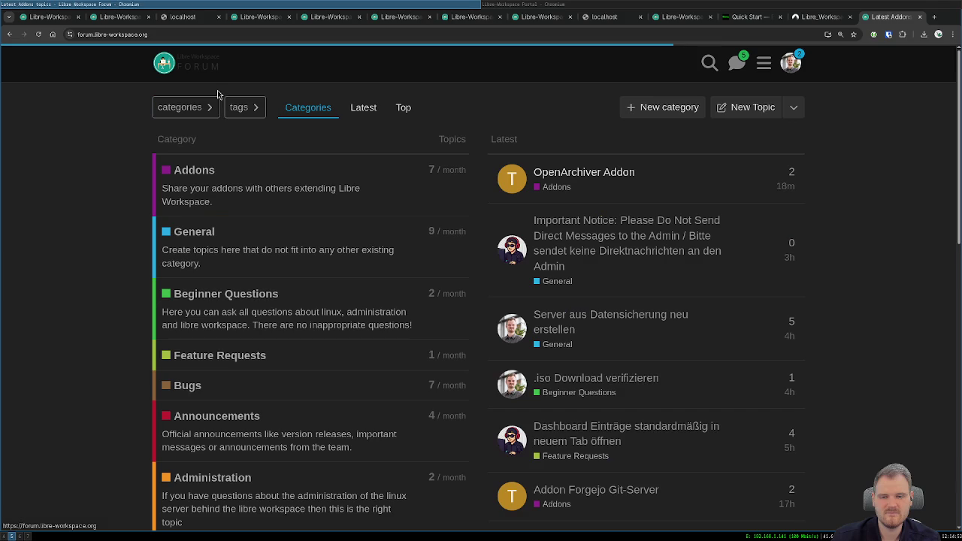
- Open the Netcup v server topic from Announcements and check its moderation actions
left_click(184, 421)
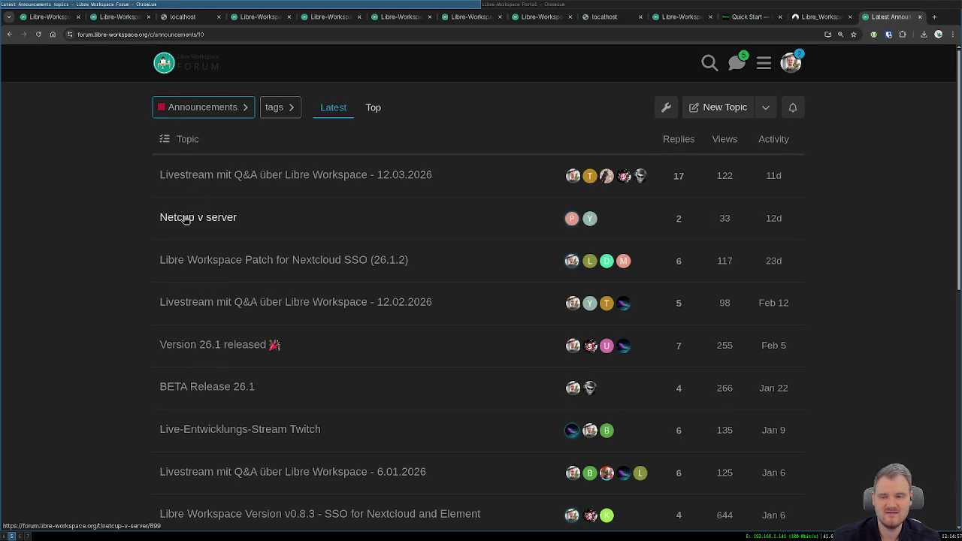
left_click(186, 219)
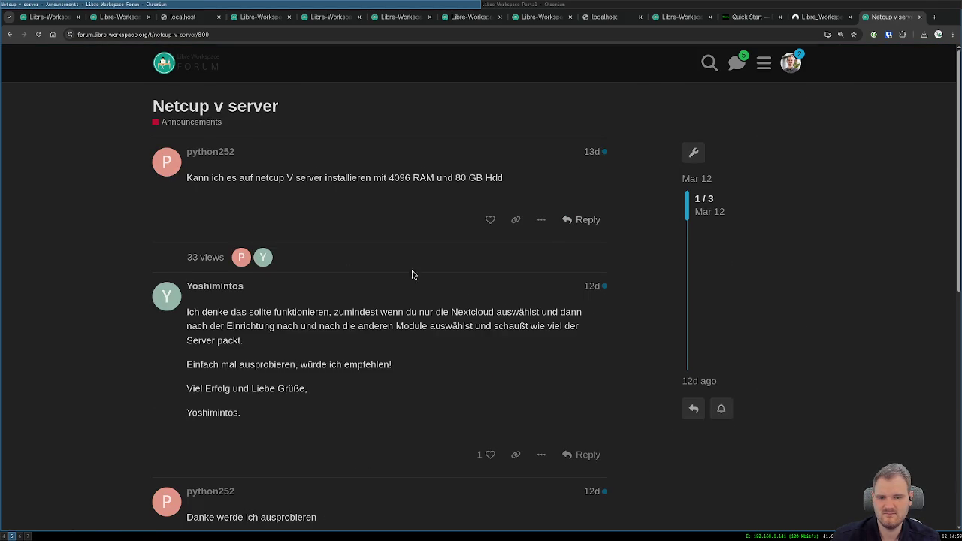
scroll(412, 275, "down", 3)
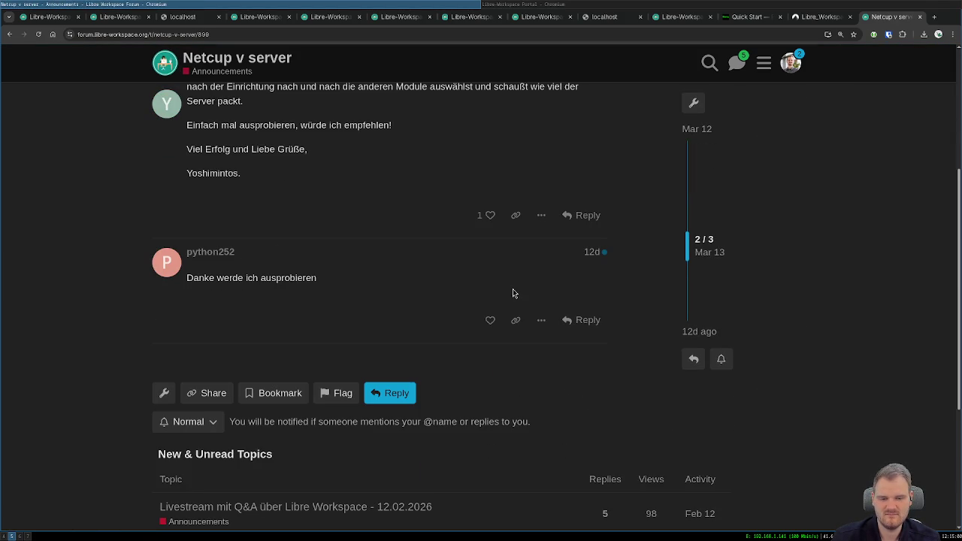
left_click(165, 394)
left_click(549, 368)
scroll(586, 376, "up", 3)
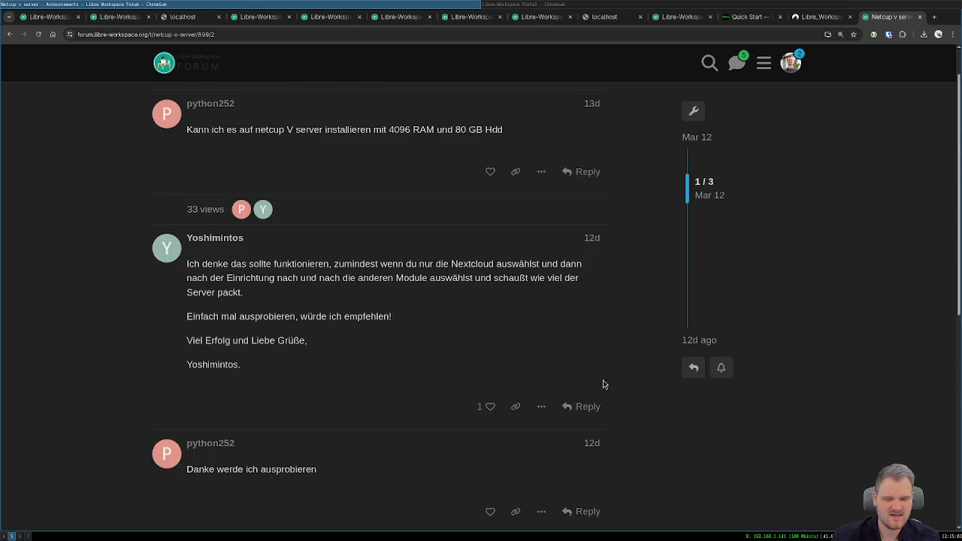
scroll(603, 384, "down", 3)
scroll(548, 318, "up", 3)
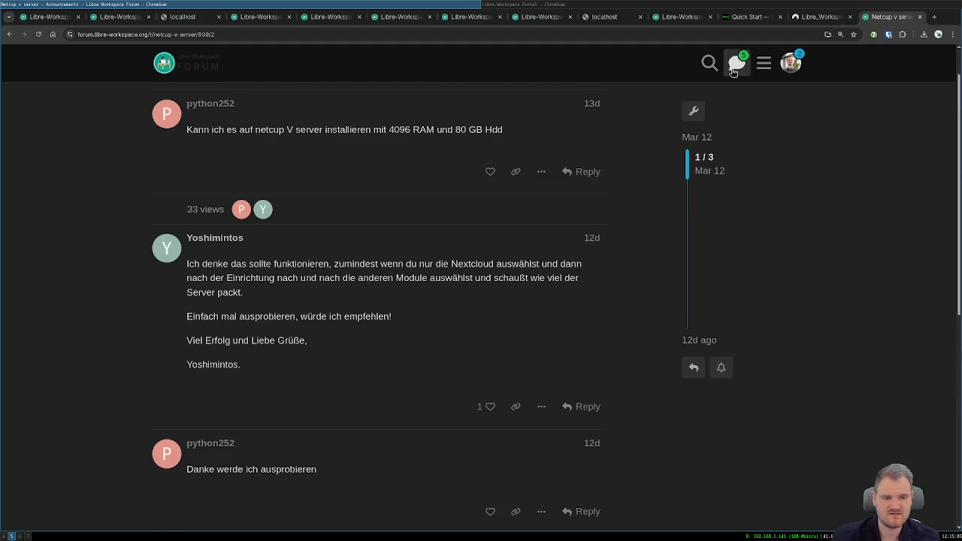
left_click(691, 111)
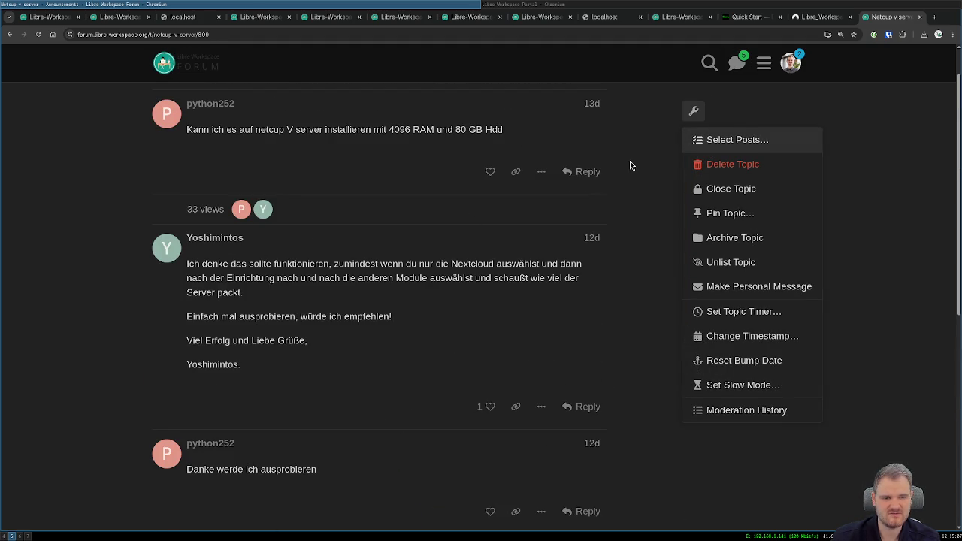
scroll(631, 160, "up", 1)
- Edit the first post to move the Netcup v server topic to Beginner Questions and save
left_click(631, 182)
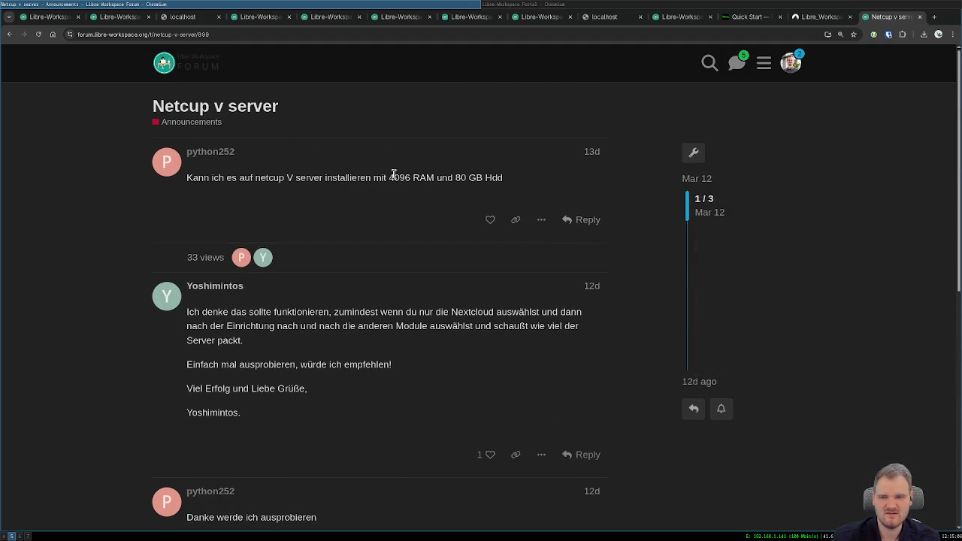
left_click(542, 220)
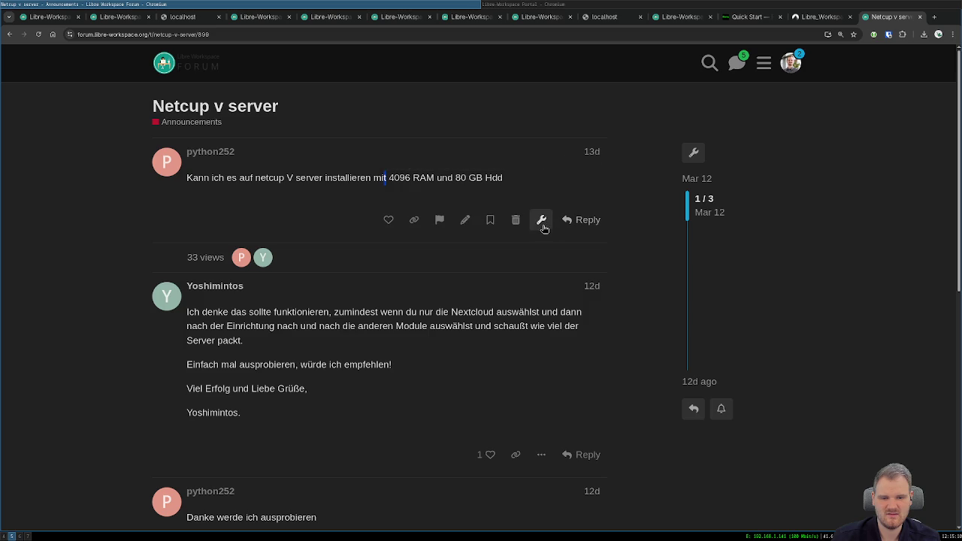
left_click(457, 229)
left_click(202, 390)
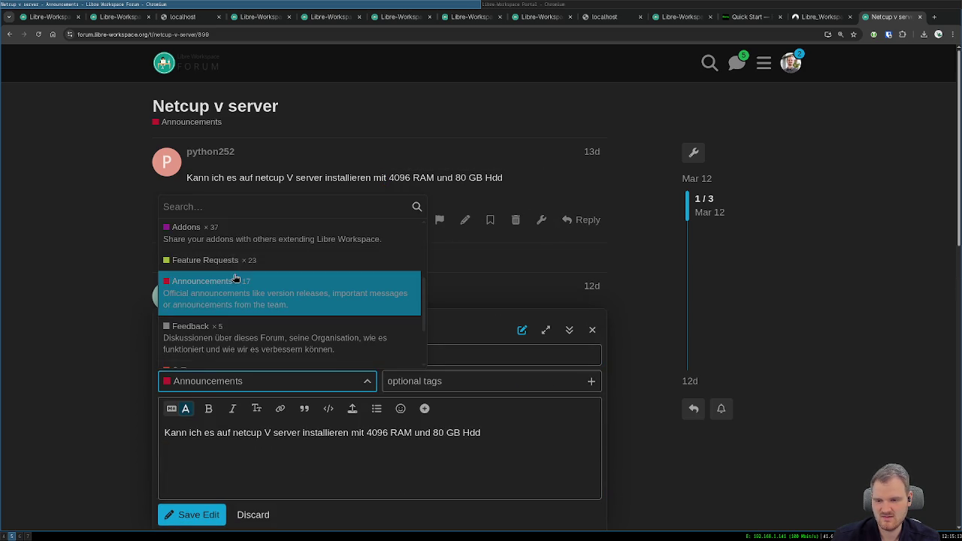
scroll(199, 285, "down", 2)
scroll(213, 302, "down", 1)
scroll(209, 305, "up", 8)
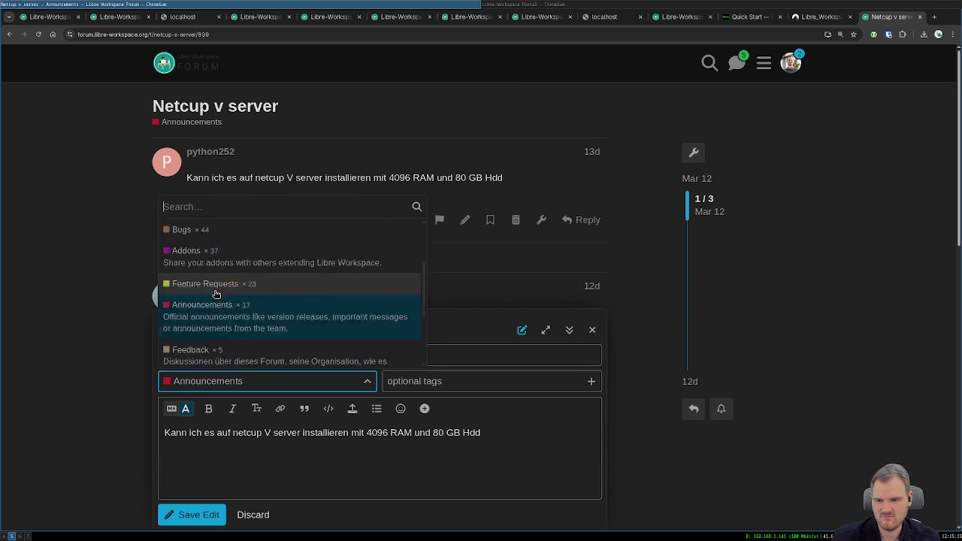
left_click(206, 307)
left_click(193, 516)
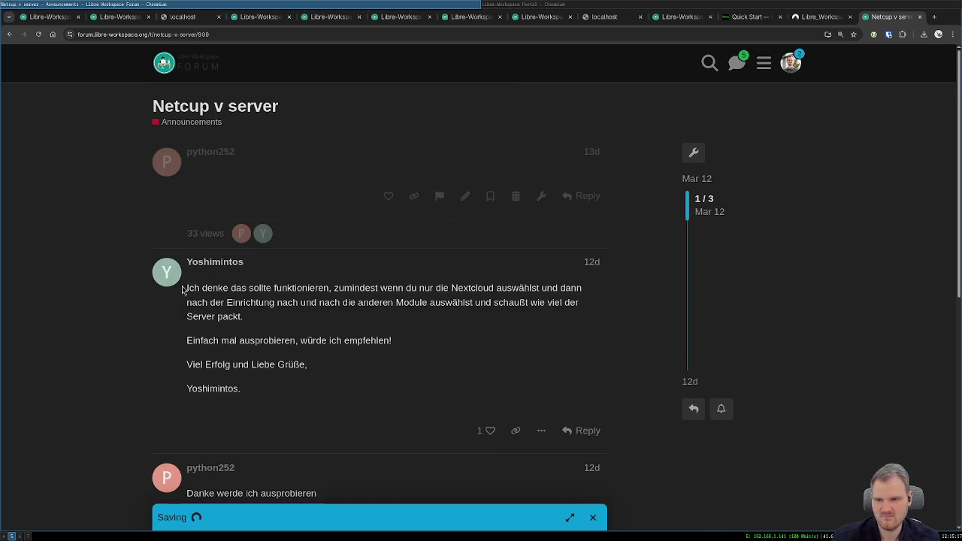
left_click(165, 64)
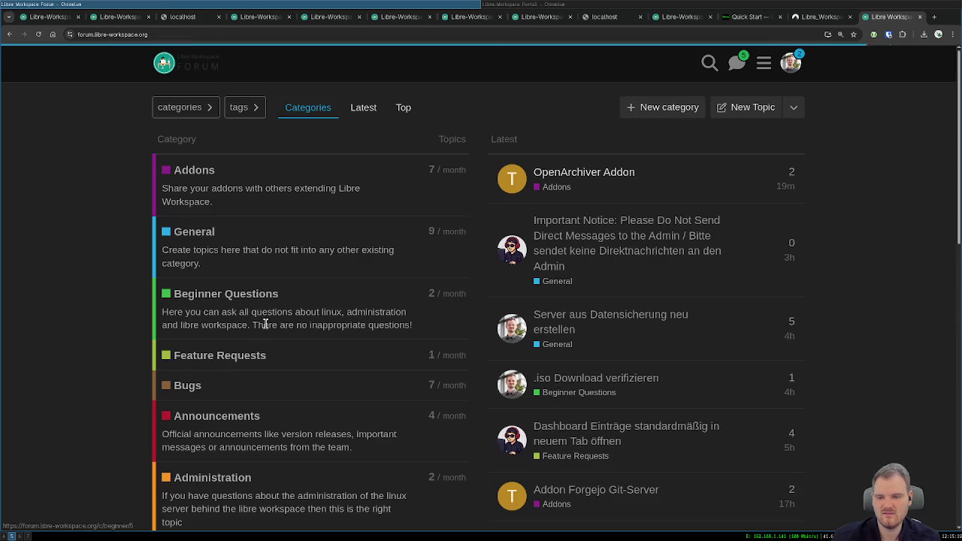
left_click(184, 412)
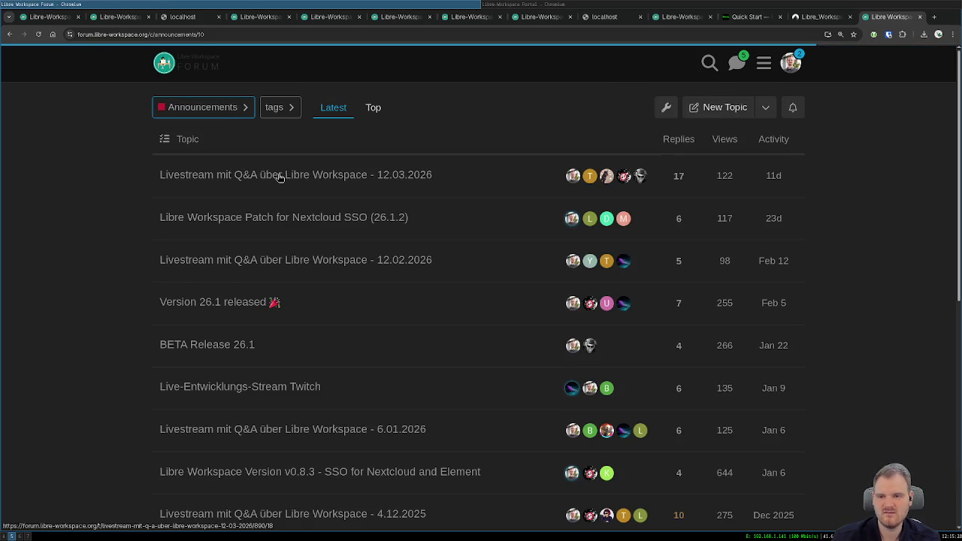
- In Announcements security settings, remove everyone's Create permission while keeping See and Reply
left_click(666, 107)
scroll(211, 330, "down", 3)
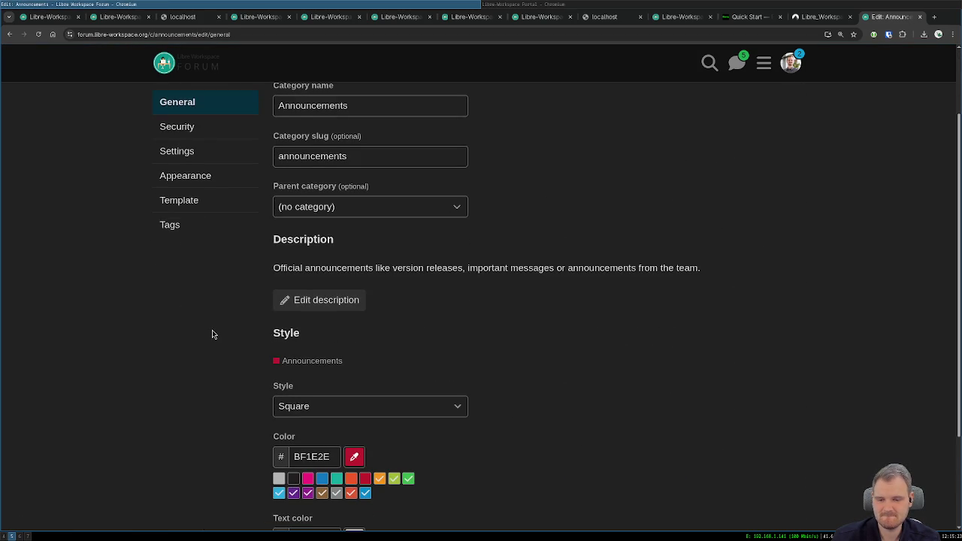
scroll(210, 331, "down", 2)
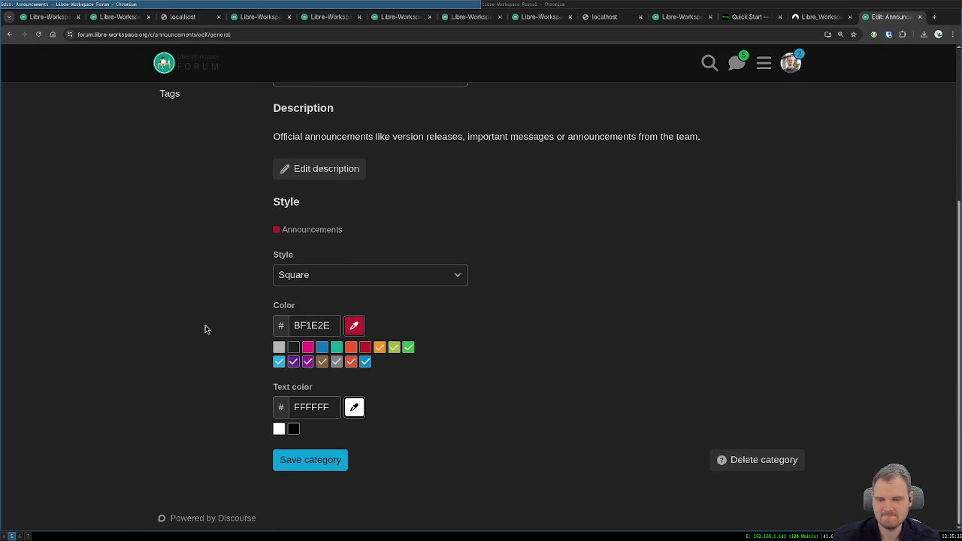
scroll(205, 325, "up", 3)
left_click(235, 143)
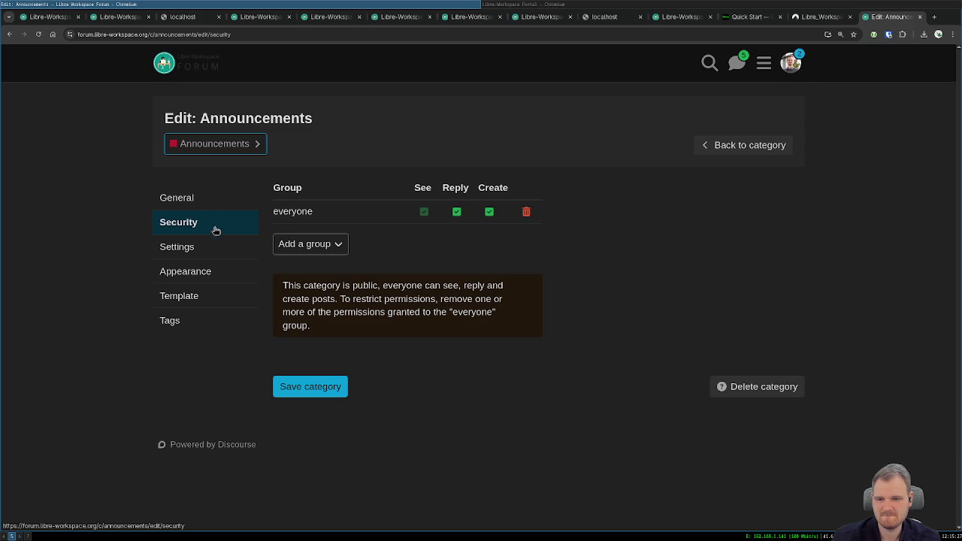
left_click(456, 213)
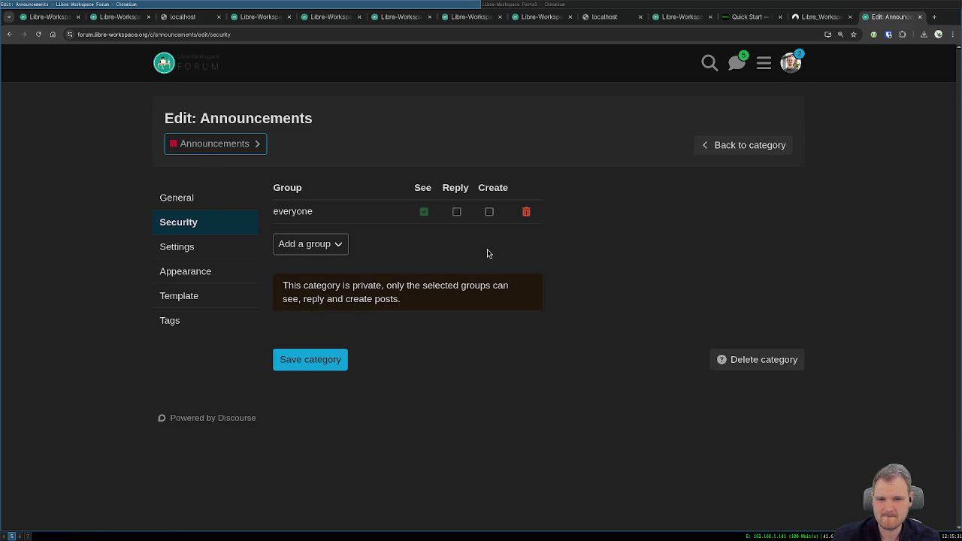
left_click(459, 217)
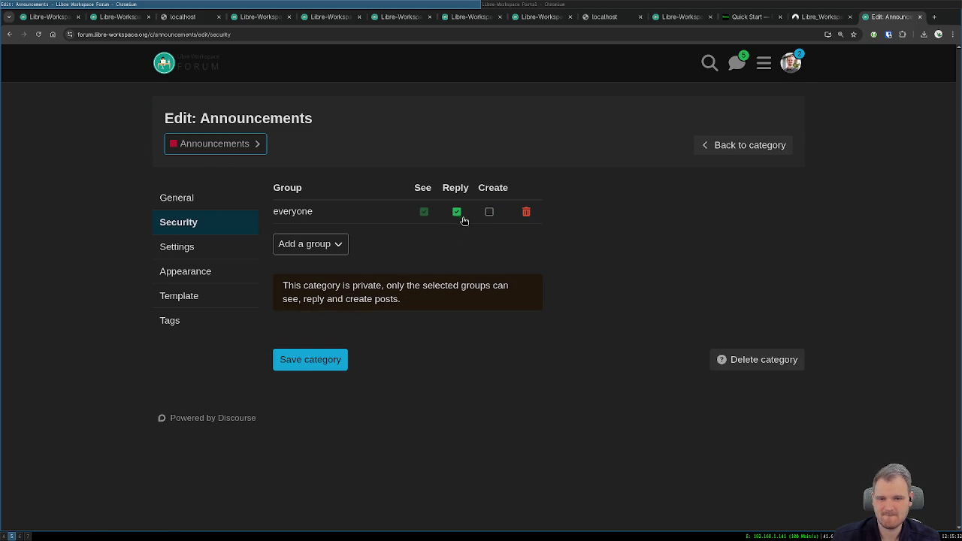
- Add the admins group with Create permission and save the category
left_click(289, 242)
left_click(315, 268)
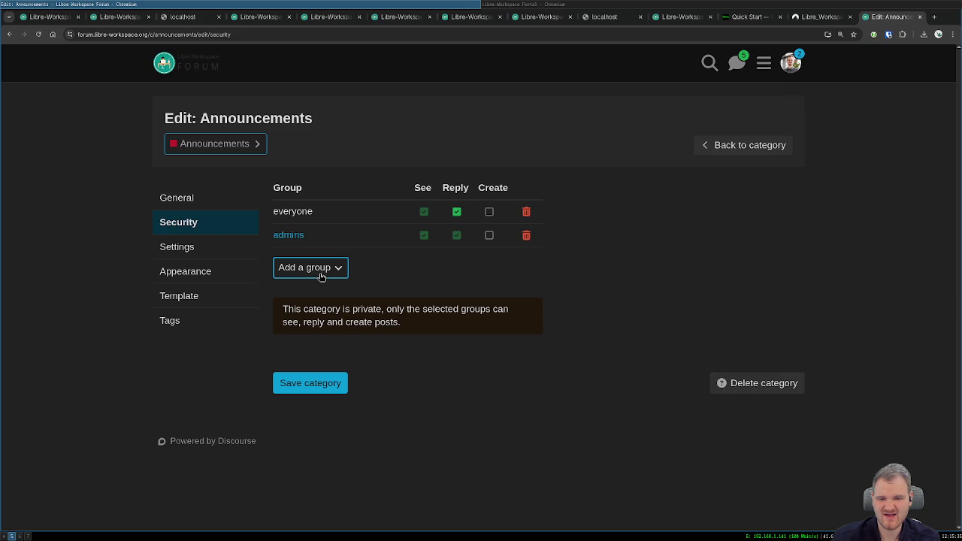
left_click(488, 236)
left_click(315, 393)
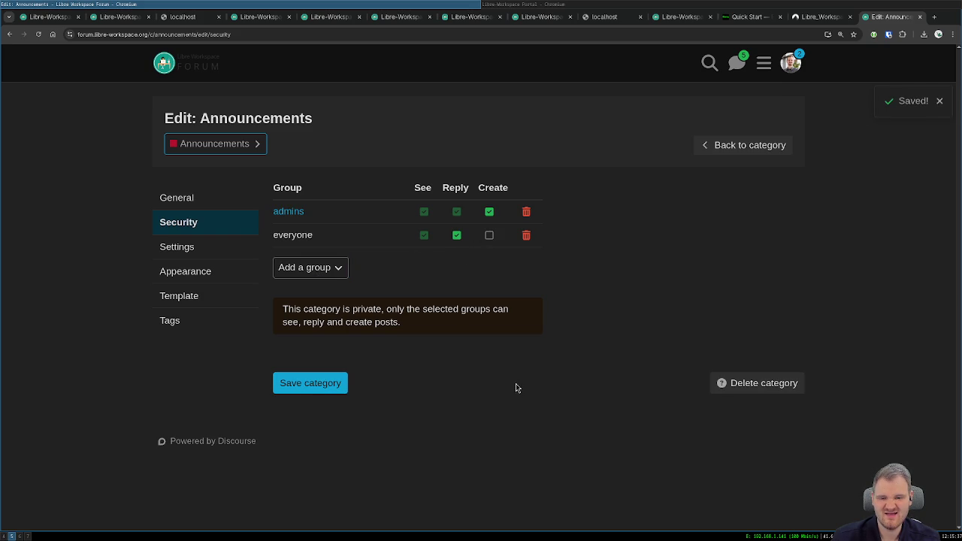
left_click(169, 66)
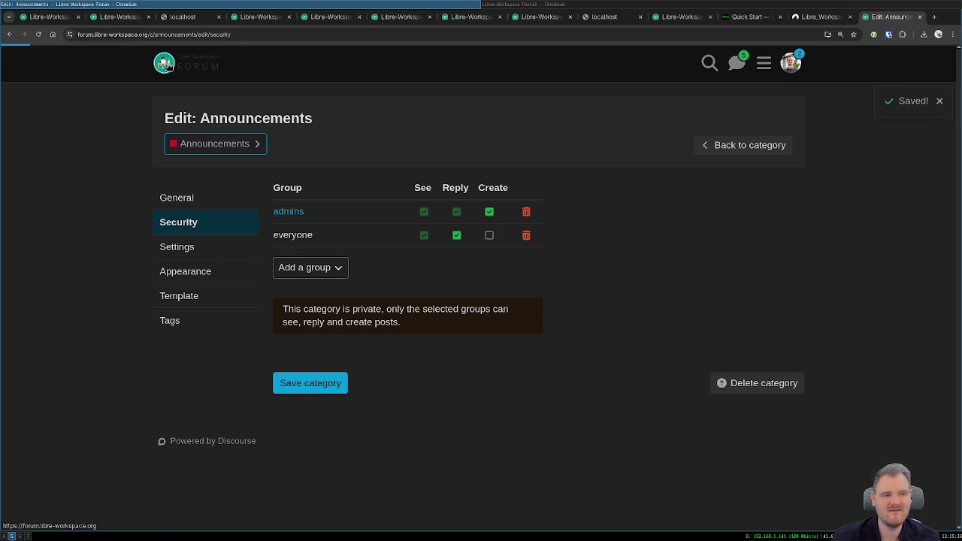
- Open the Announcements category and browse its category settings page
left_click(225, 415)
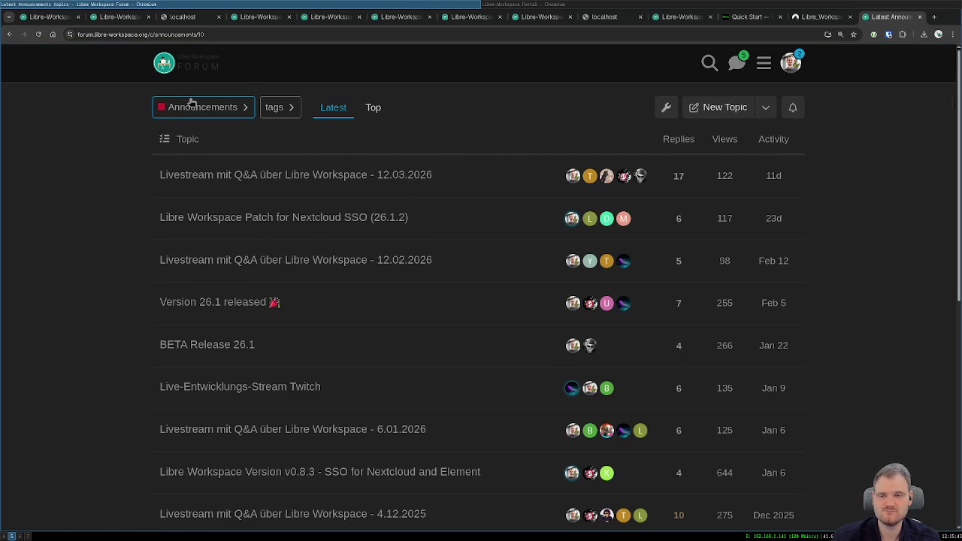
left_click(167, 67)
left_click(217, 415)
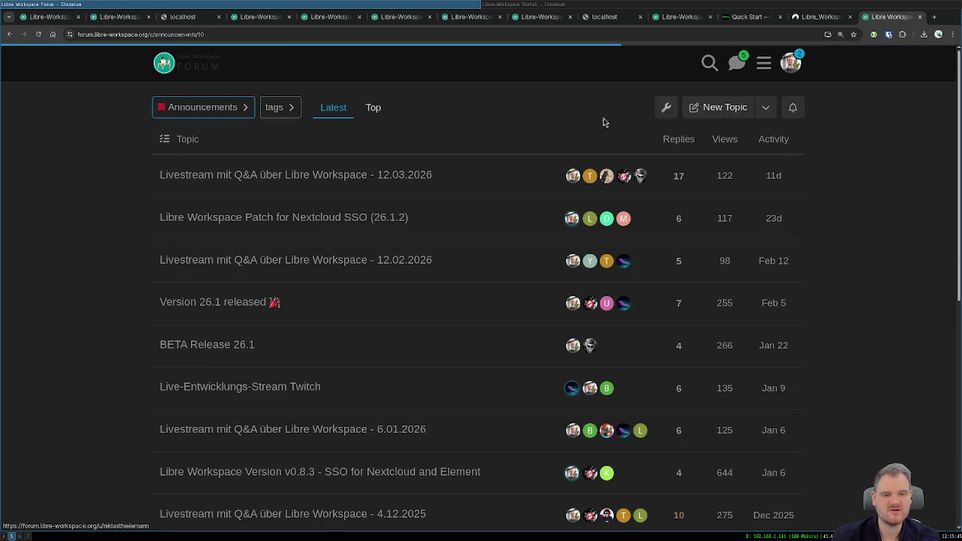
left_click(668, 108)
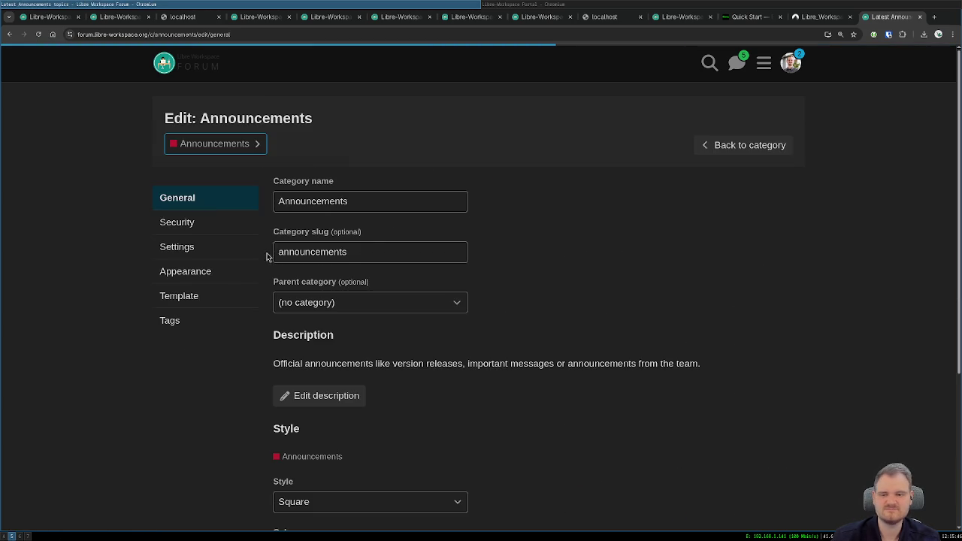
left_click(188, 249)
left_click(181, 276)
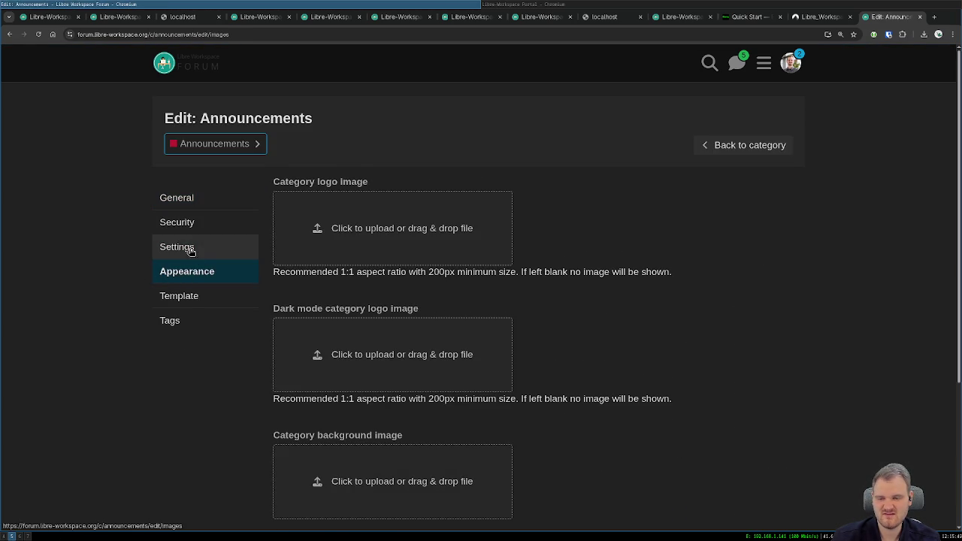
left_click(189, 249)
scroll(126, 282, "down", 1)
scroll(126, 280, "down", 4)
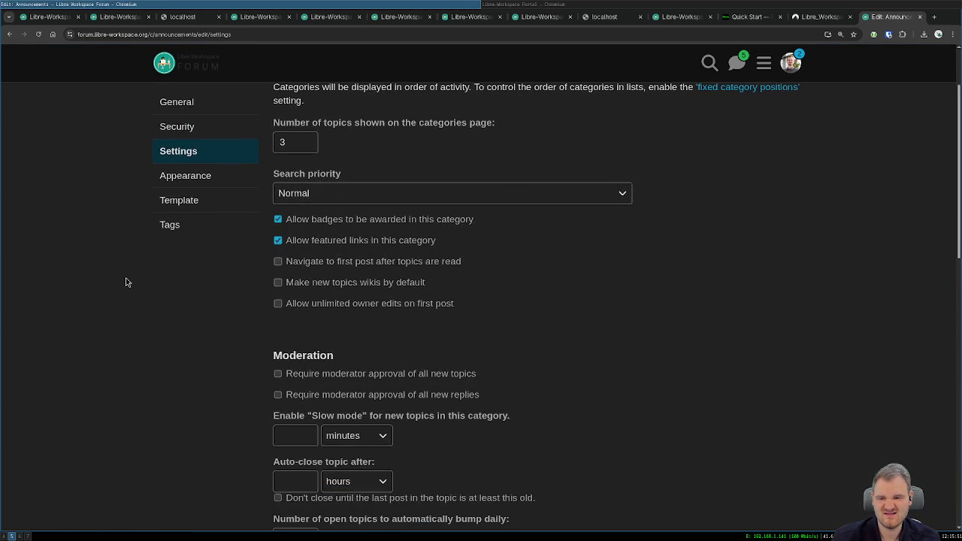
scroll(143, 263, "down", 10)
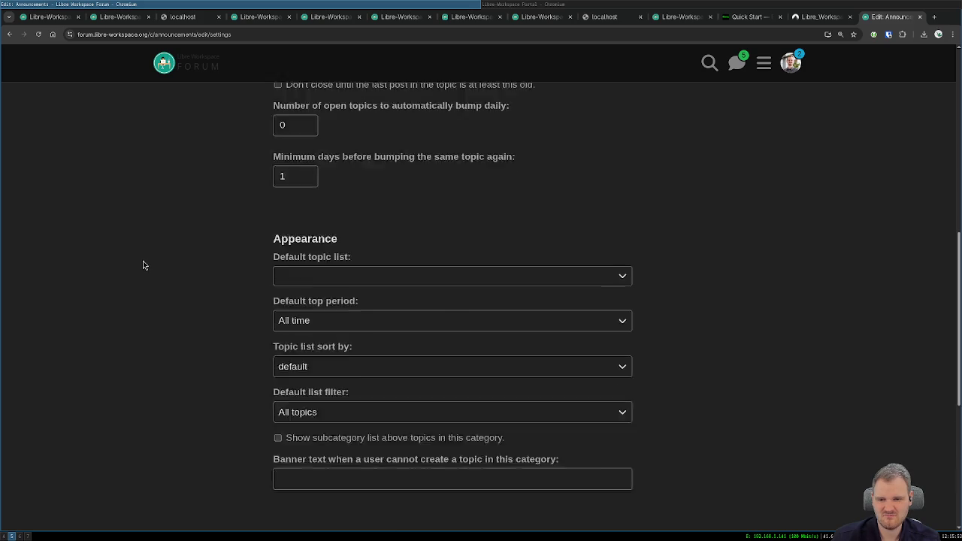
scroll(139, 265, "up", 15)
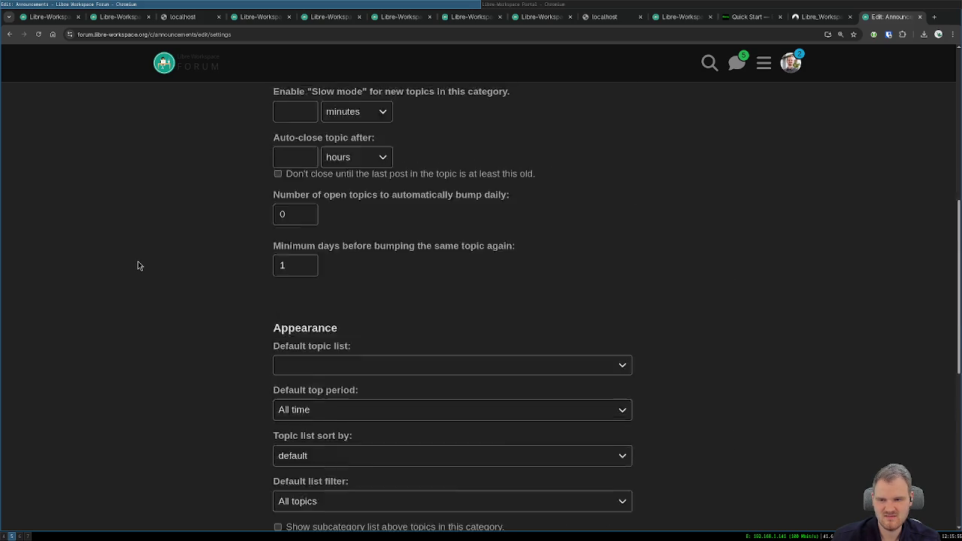
- Check the Announcements appearance, topic template and tag options
left_click(175, 277)
left_click(165, 301)
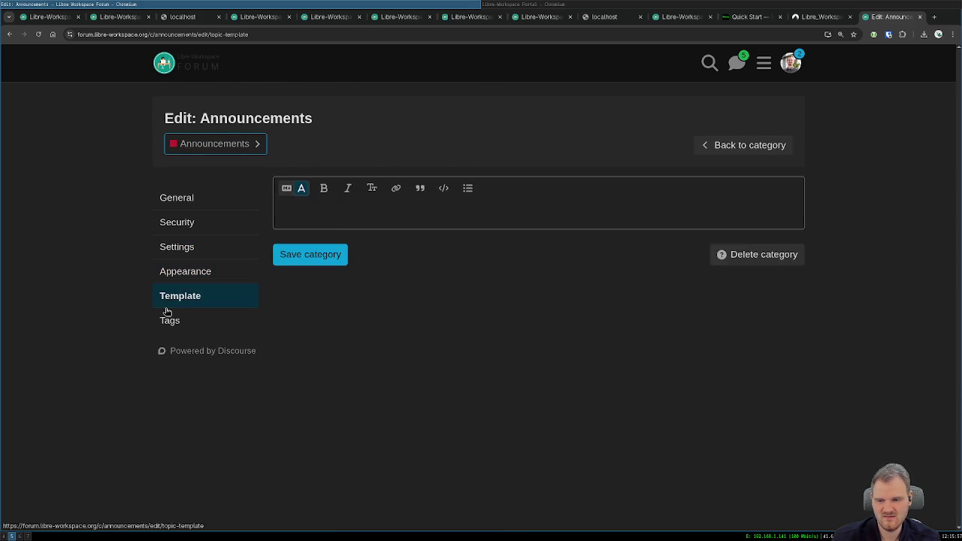
left_click(165, 313)
left_click(179, 199)
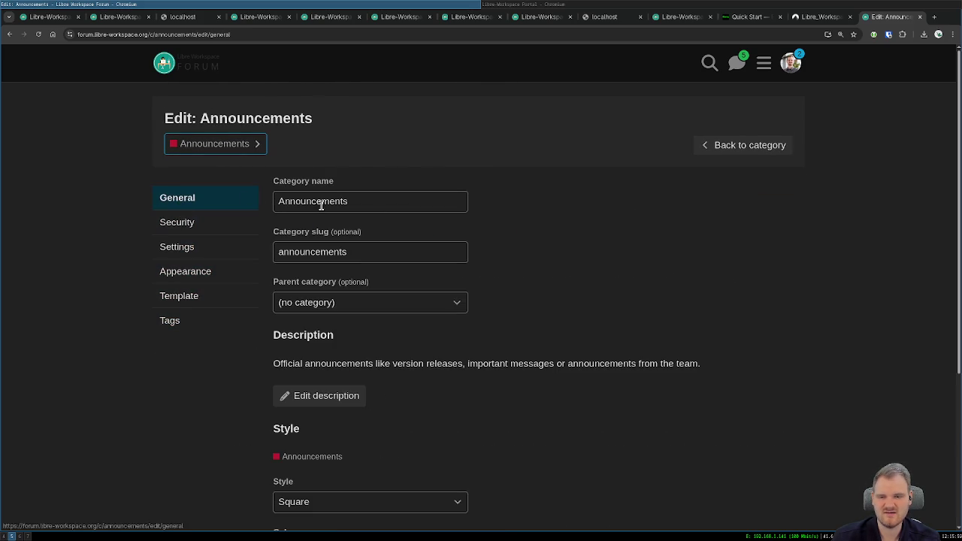
- Open BETA Release 26.1 in a background tab and start a new Announcements topic
left_click(738, 146)
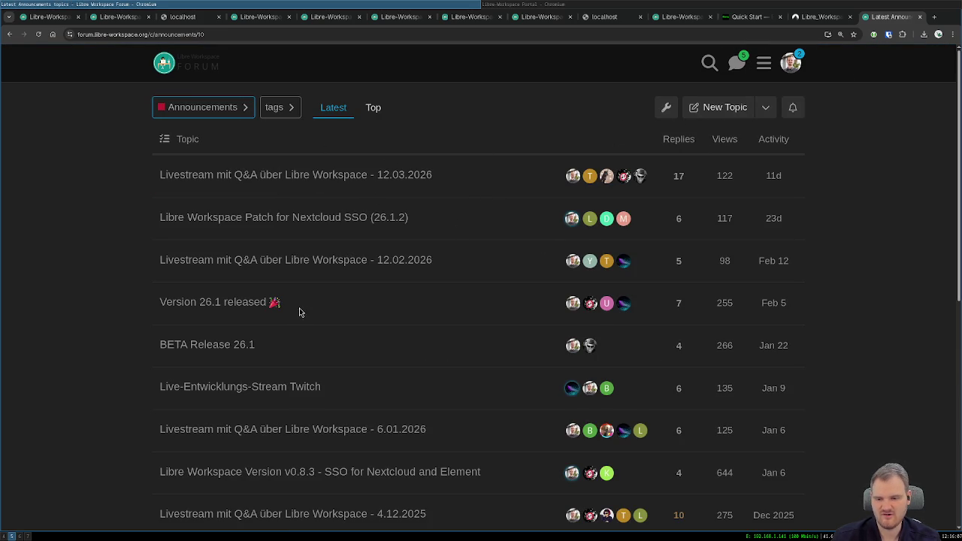
middle_click(226, 346)
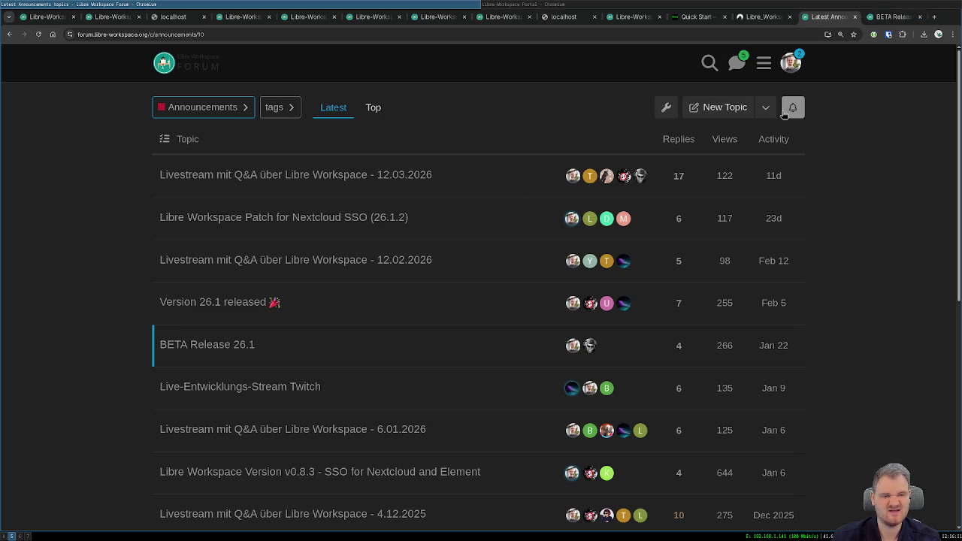
left_click(718, 107)
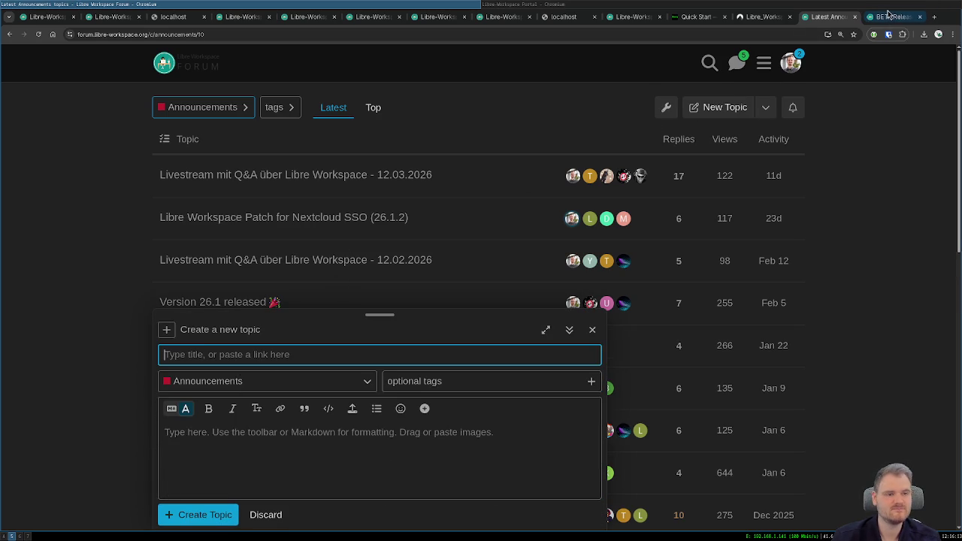
- Copy the whole first post of BETA Release 26.1 into the full-screen composer
key("shift+F11")
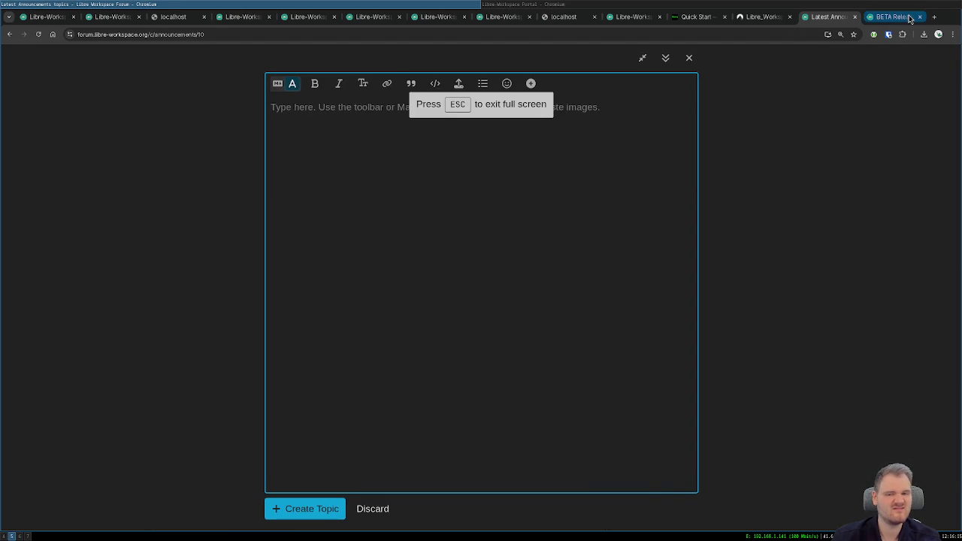
left_click(910, 19)
scroll(421, 166, "up", 10)
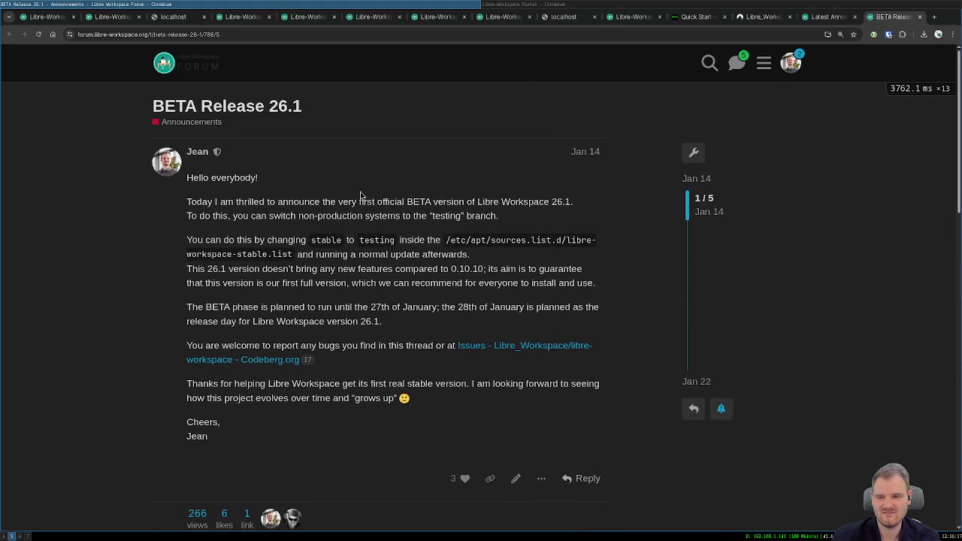
left_click_drag(225, 435, 186, 177)
key("ctrl+c")
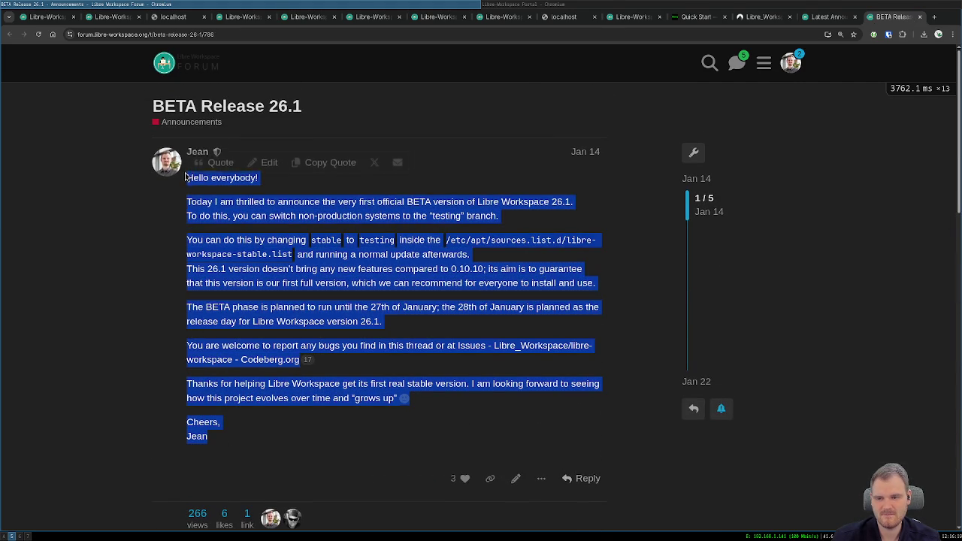
right_click(186, 178)
left_click(207, 189)
left_click(827, 16)
key("ctrl+v")
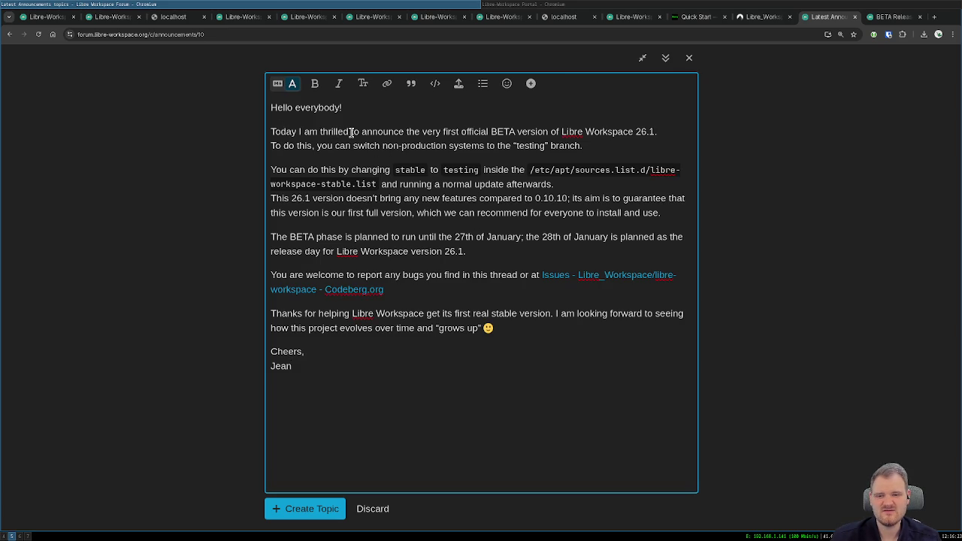
- Delete 'the very first official' and change the announced version from 26.1 to 26.2
mouse_move(407, 133)
left_mouse_down()
mouse_move(503, 133)
mouse_move(492, 133)
left_mouse_up()
key("BackSpace")
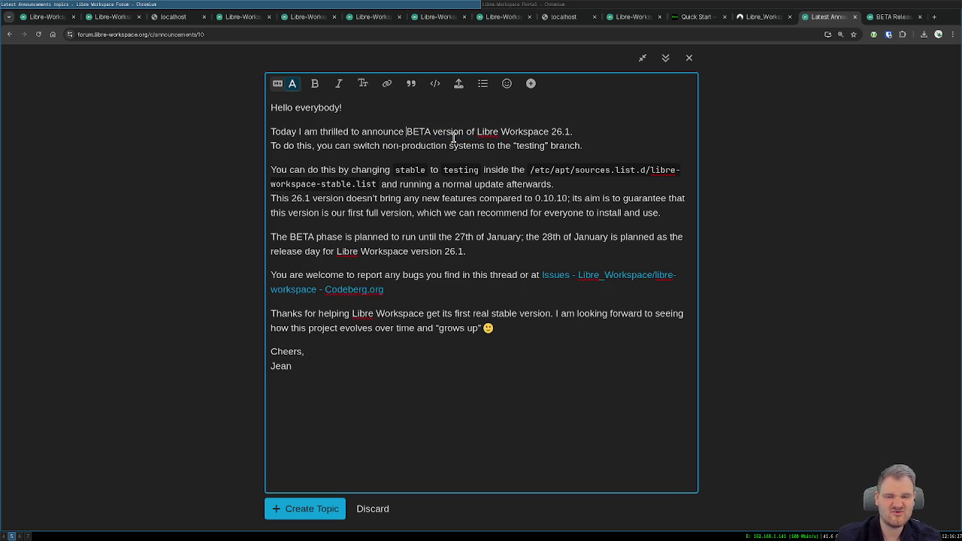
double_click(470, 133)
left_click(581, 132)
key("BackSpace")
key("BackSpace")
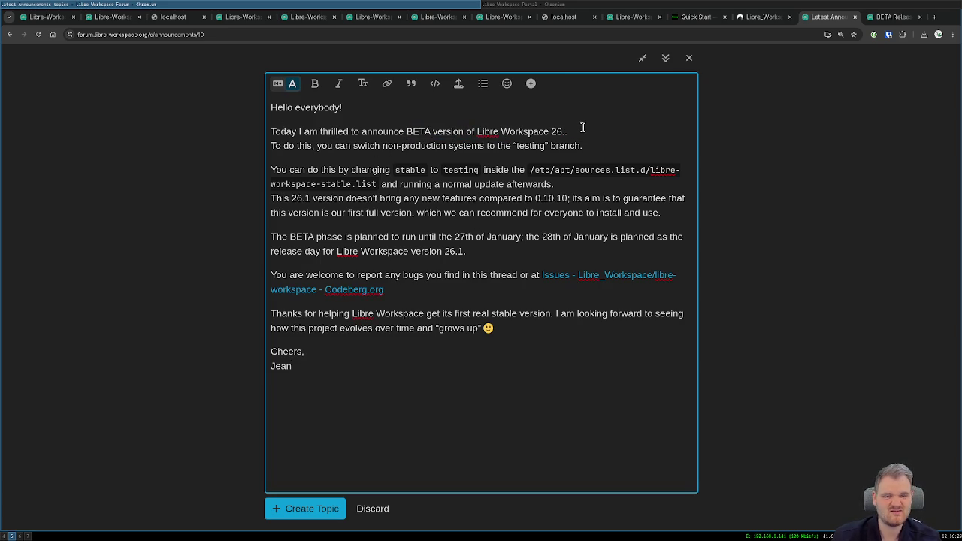
type("2.")
key("Return")
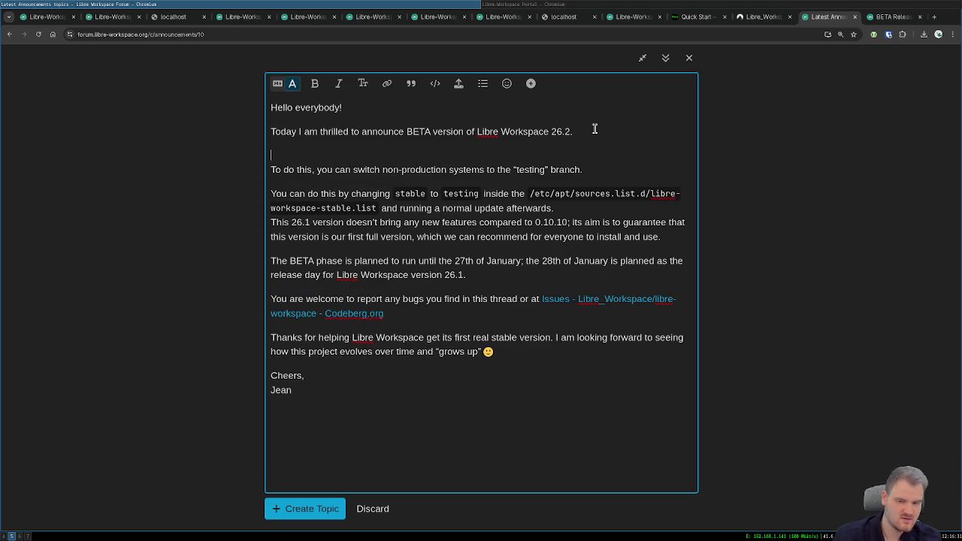
key("BackSpace")
key("BackSpace")
key("shift+Return")
type("If")
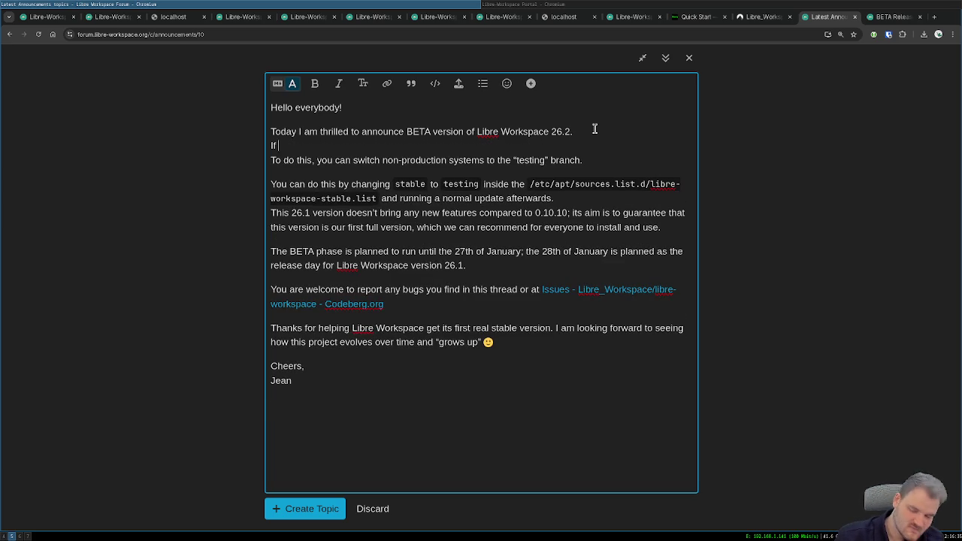
- Add the line 'The release of 26.2 is planned for the 8th of April 2026.'
type("we w")
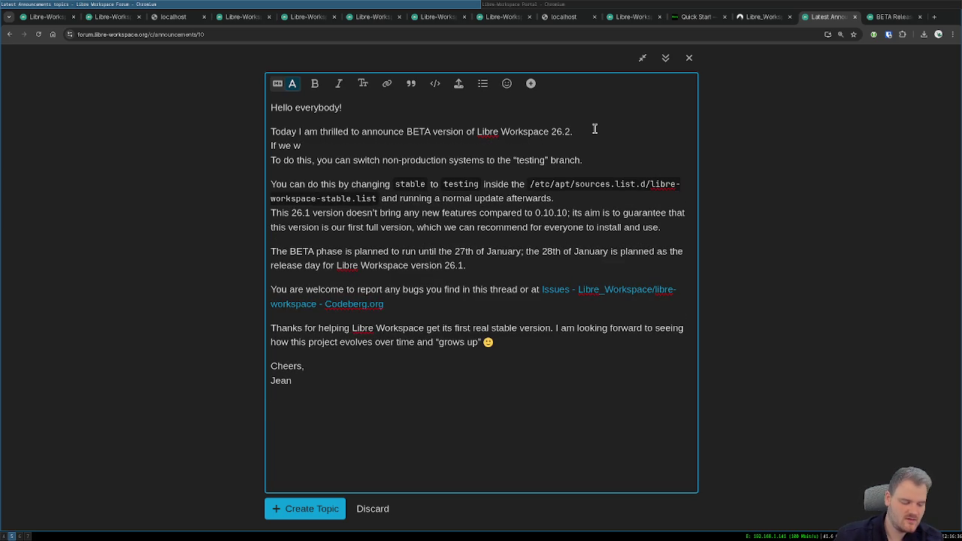
key("shift+Home")
type("if")
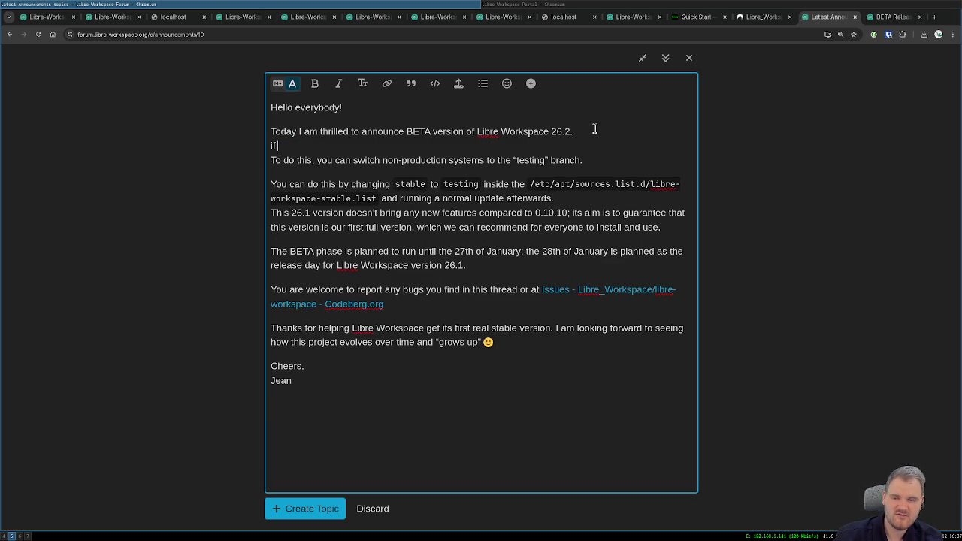
type("nothing c")
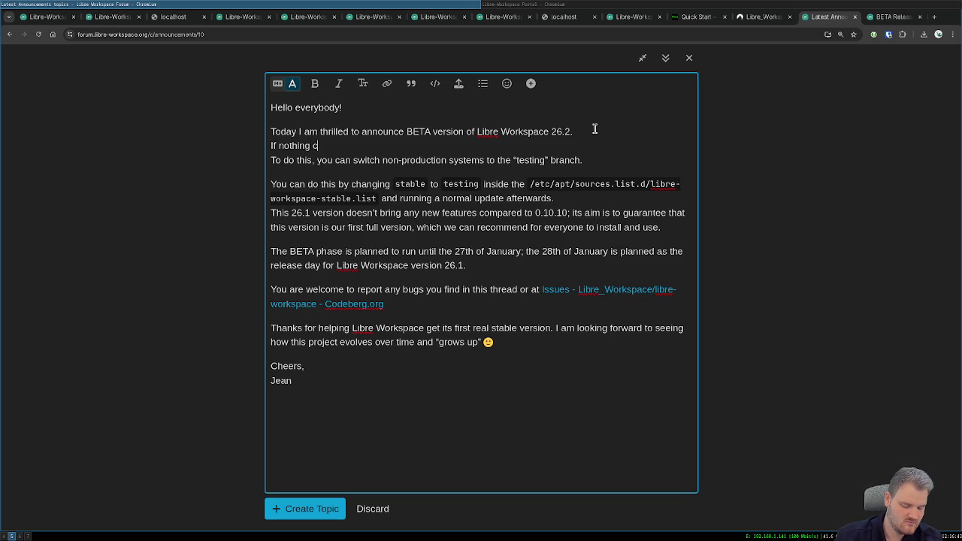
key("shift+Home")
type("The rte")
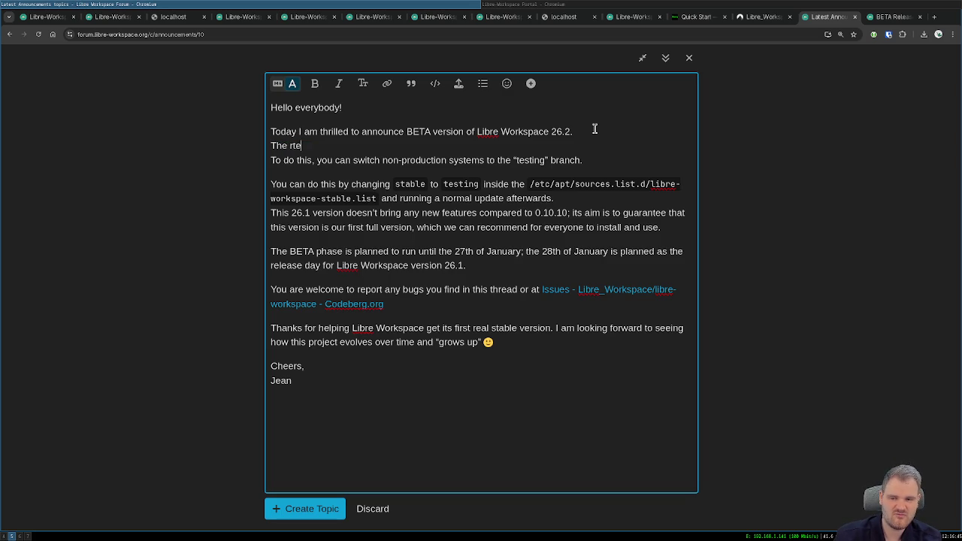
key("BackSpace")
key("BackSpace")
type("elease of 2")
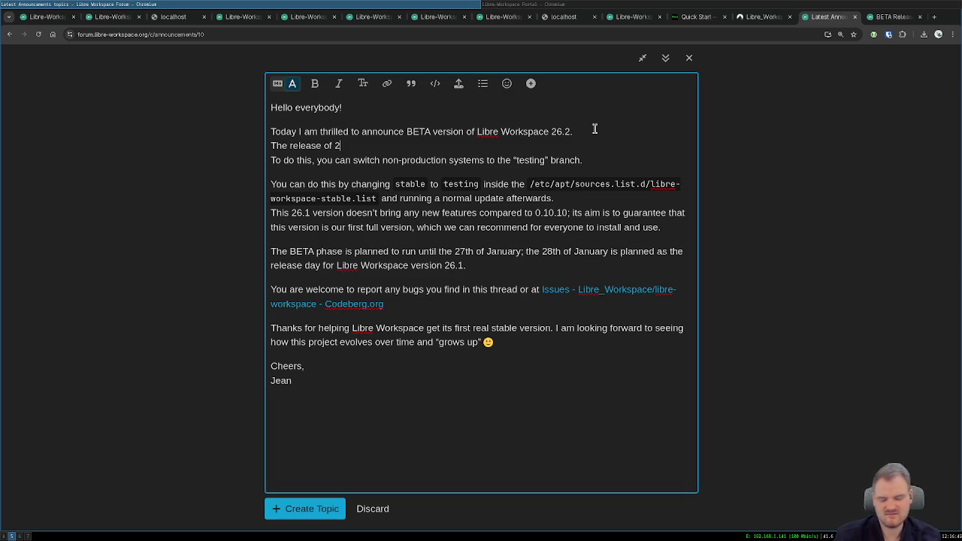
type("6.2 is plan")
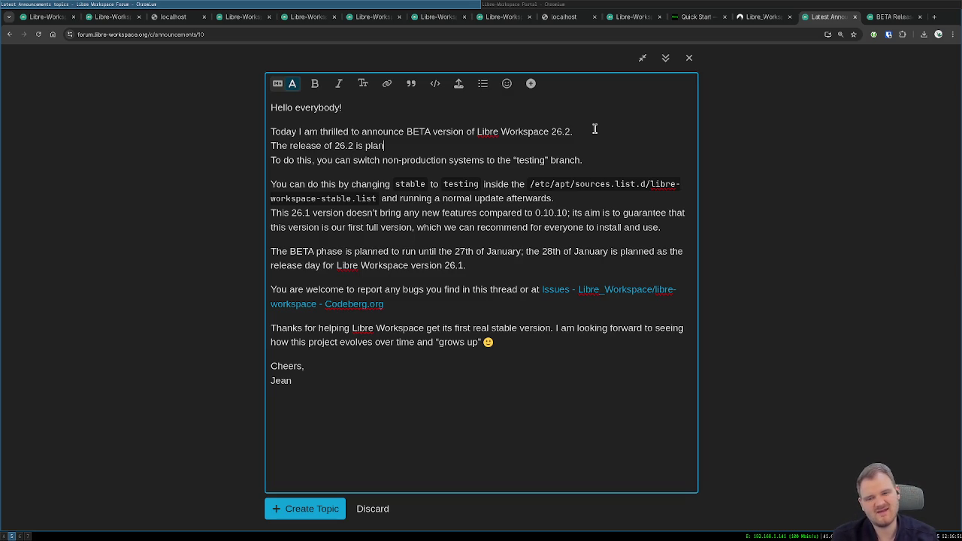
type("ned for the")
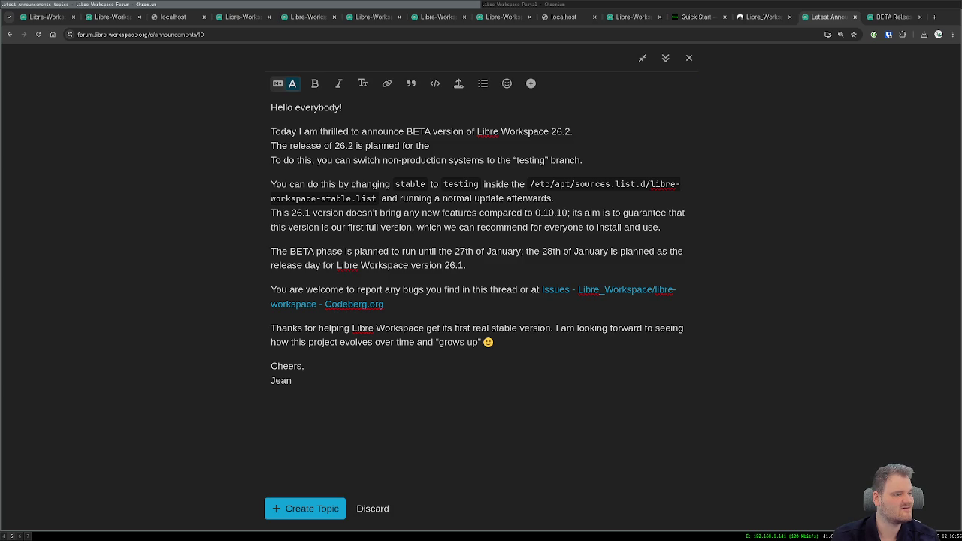
left_click(518, 179)
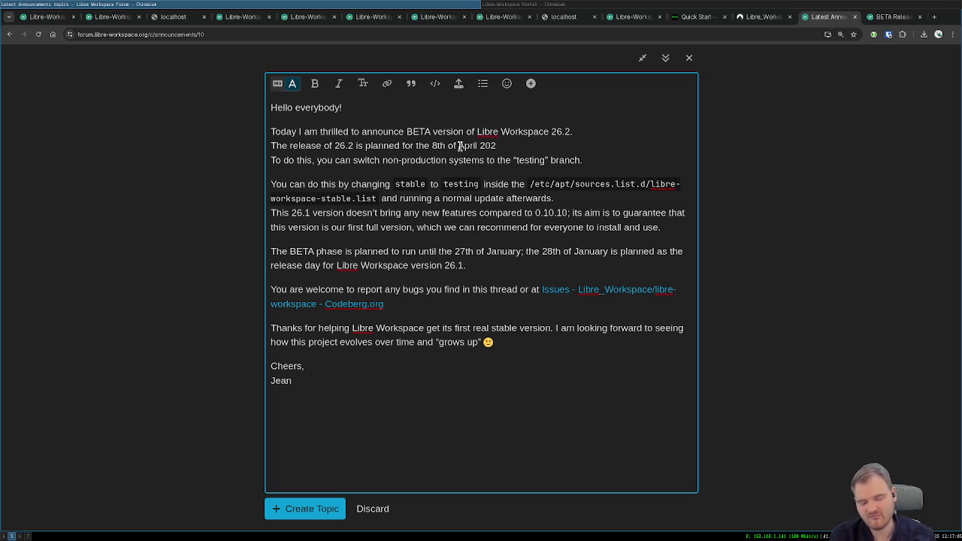
triple_click(519, 160)
left_click(517, 160)
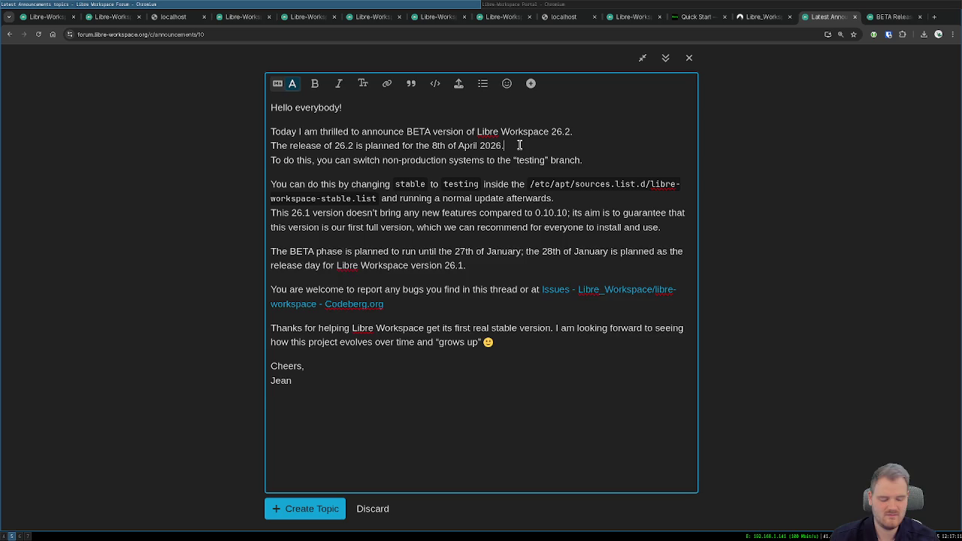
key("Return")
key("Return")
- Add a line inviting everyone to test the new version and give feedback in this thread or issues
key("BackSpace")
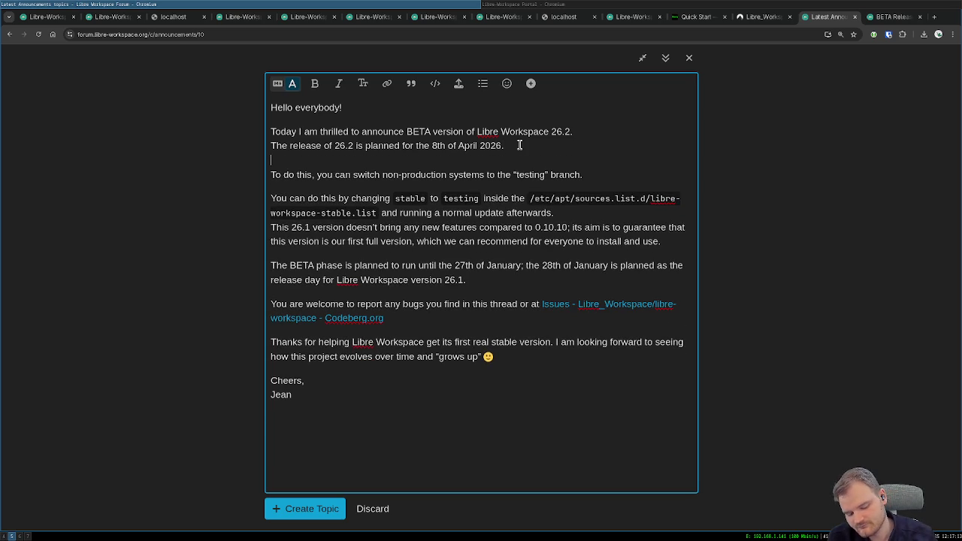
key("Return")
type("You are now f")
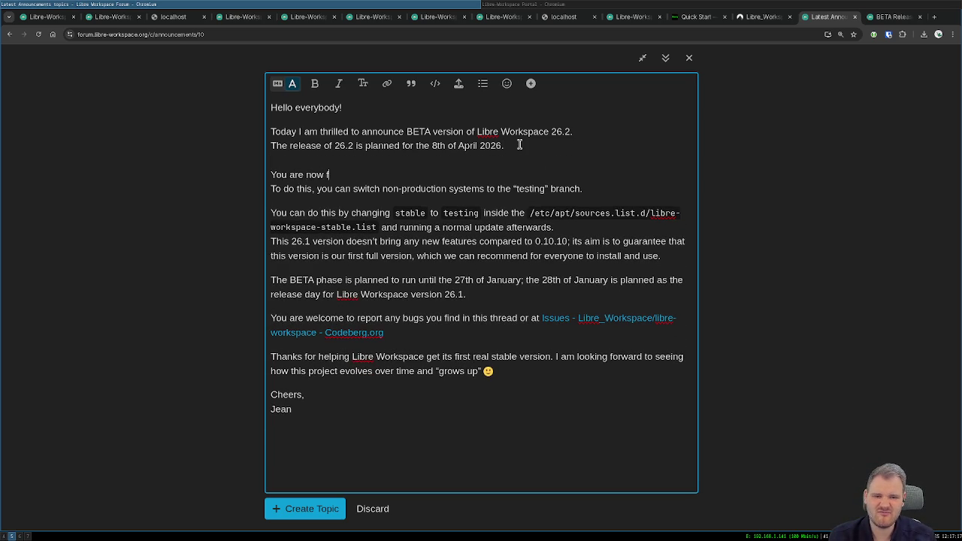
type("ree")
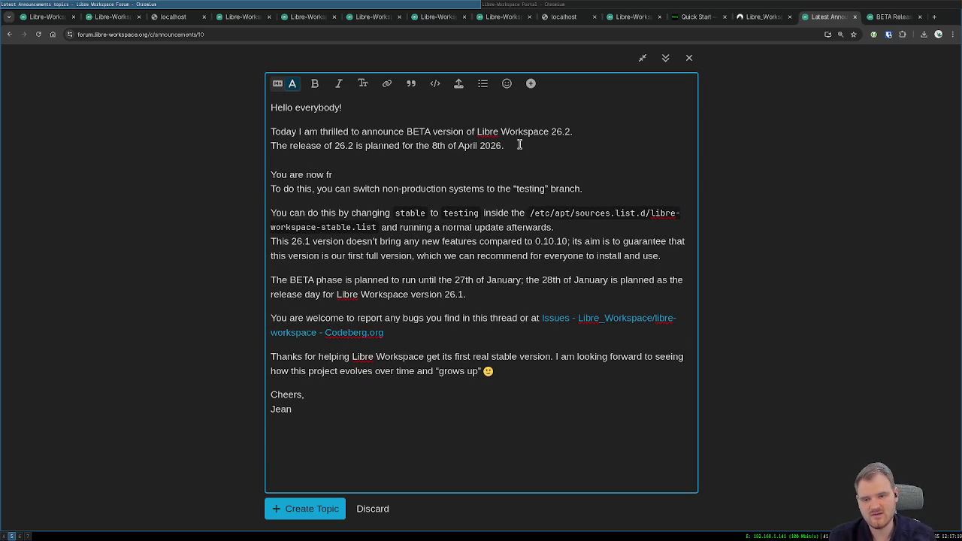
key("shift+Home")
type("Eve")
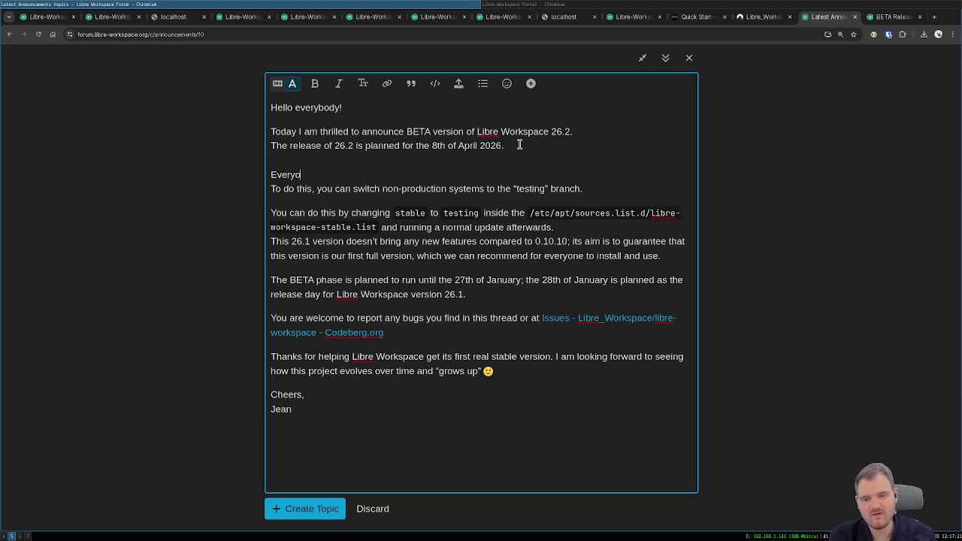
type("ne is welcome t")
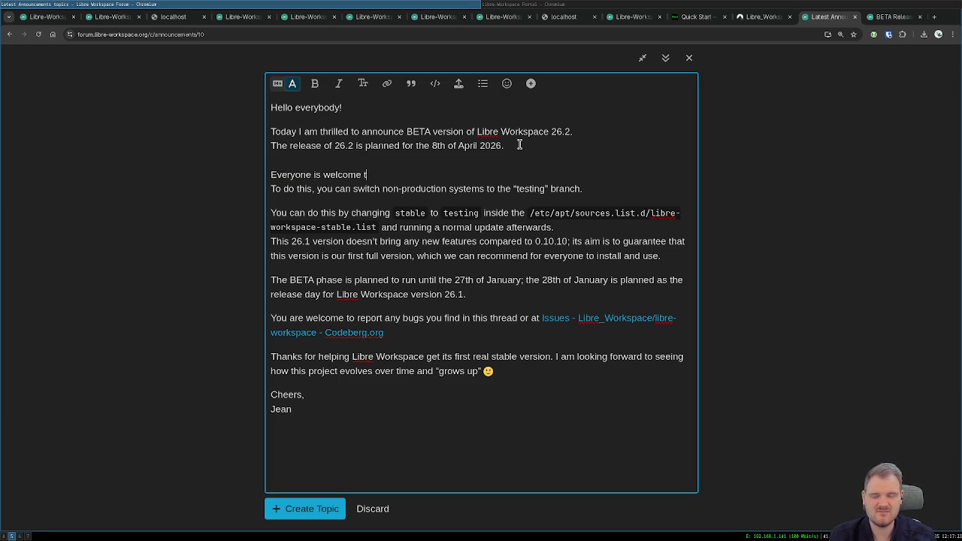
type("o cha")
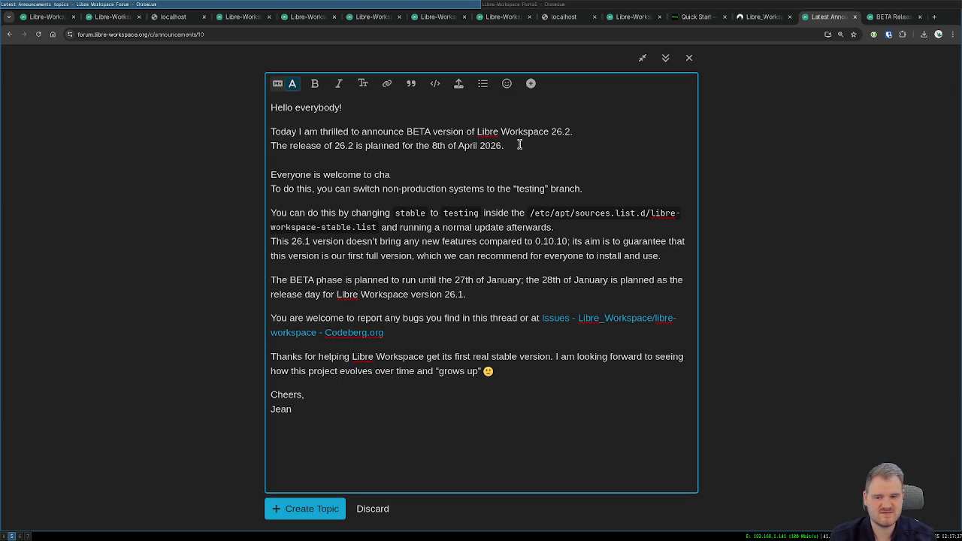
type("ngeest out the")
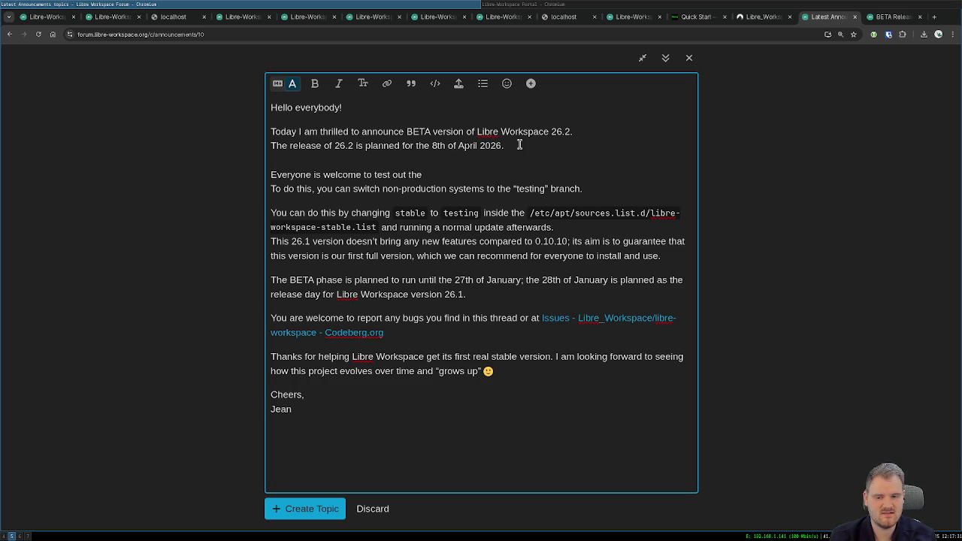
type("br")
type("new ")
type("e workspace version")
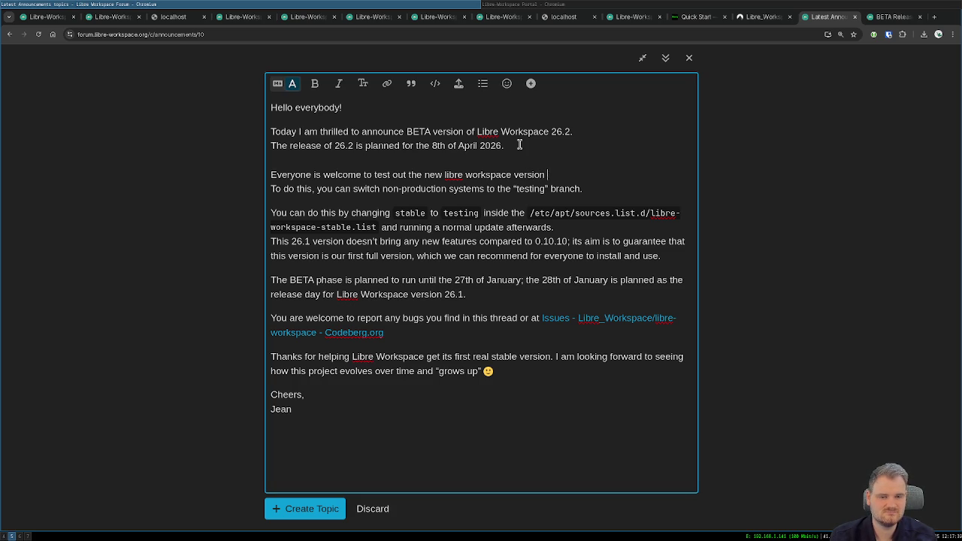
type("and to share")
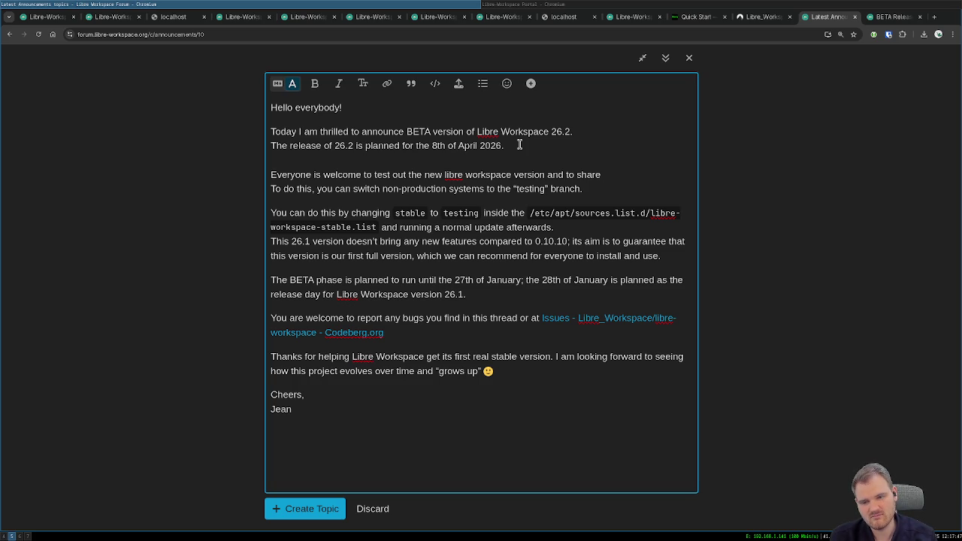
type(" feedback")
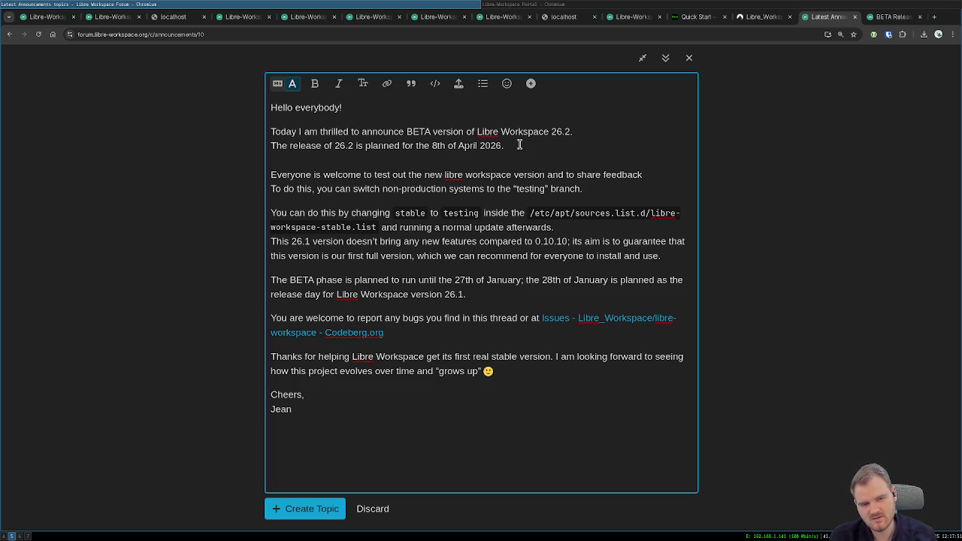
type("thes")
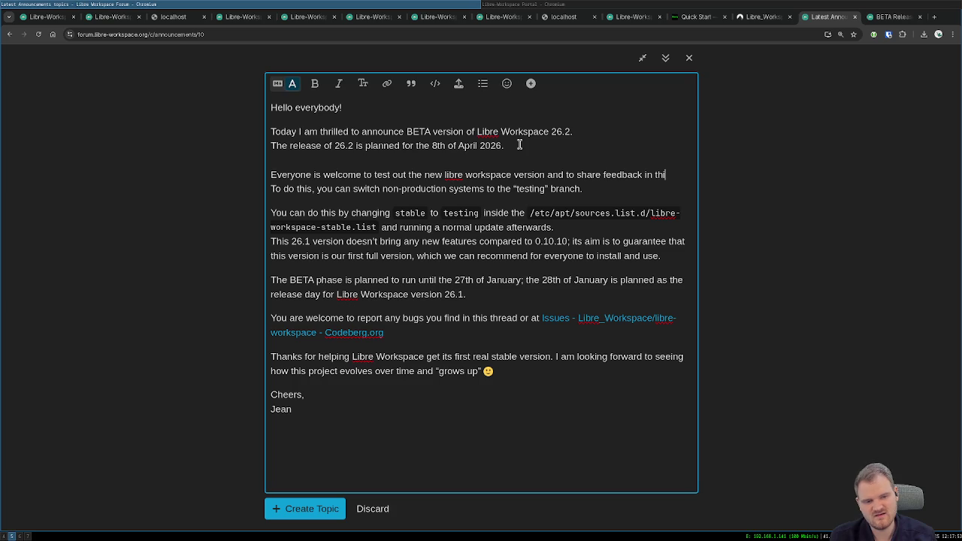
type("hread")
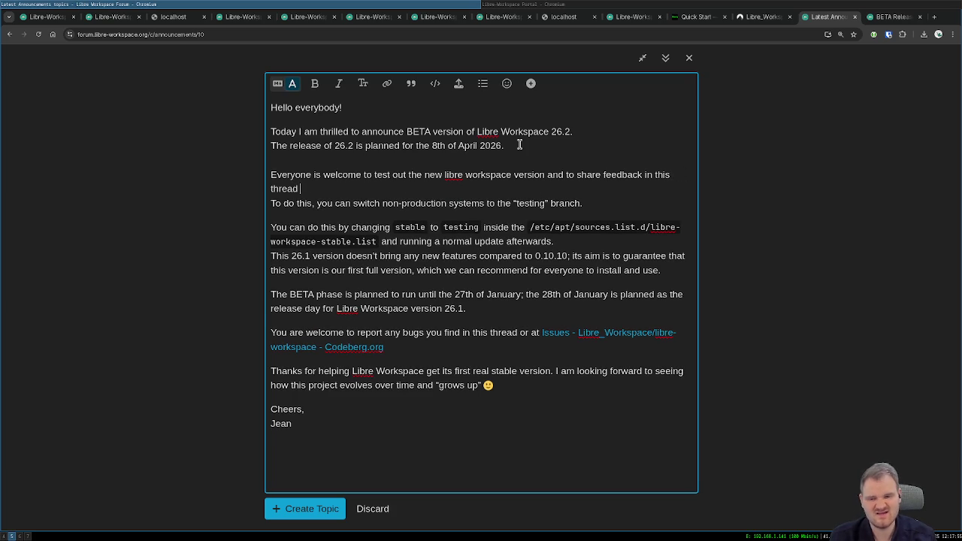
type("sues section.")
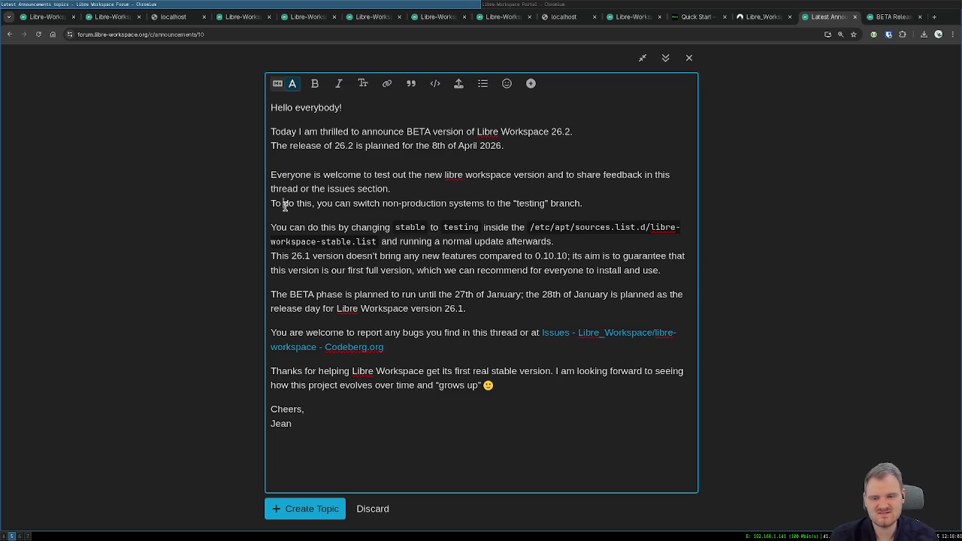
- Replace 'do' with 'test out this new version' in the branch sentence
double_click(284, 206)
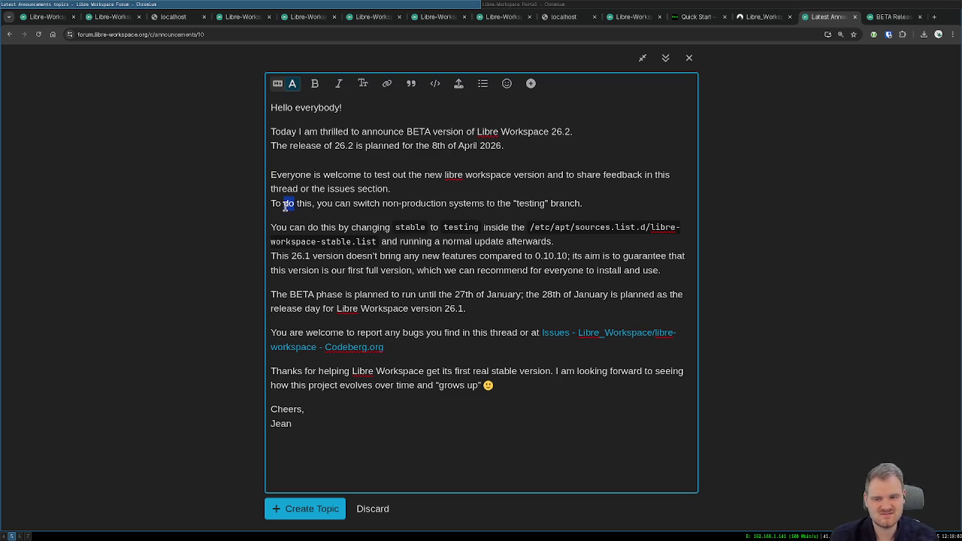
type("test put")
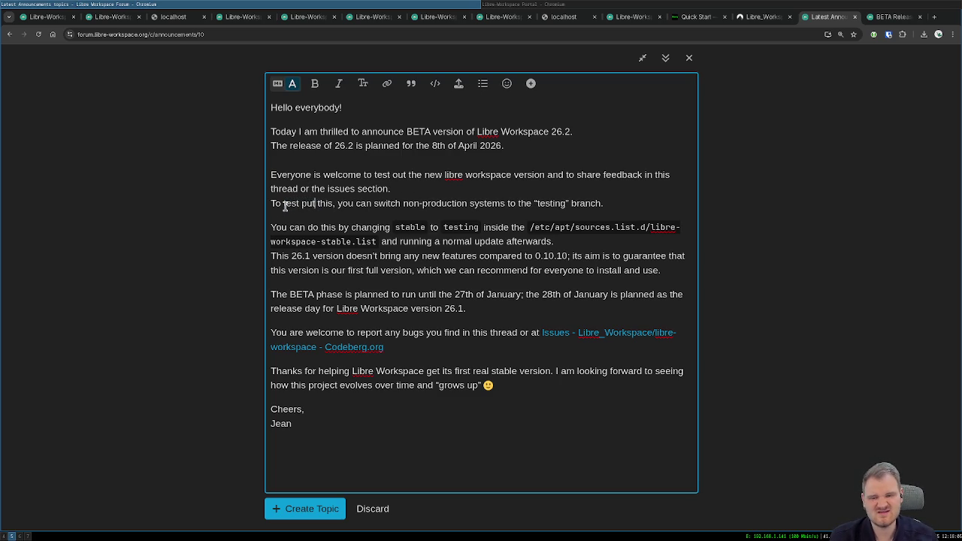
key("BackSpace")
key("BackSpace")
key("BackSpace")
type("out")
key("Delete")
key("Delete")
key("Delete")
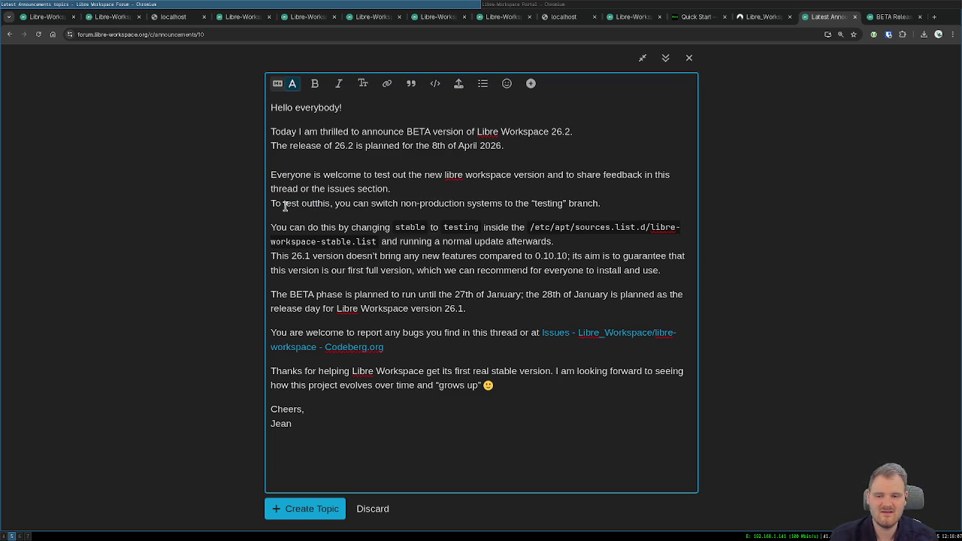
type("ths")
key("BackSpace")
key("BackSpace")
type("his new versi")
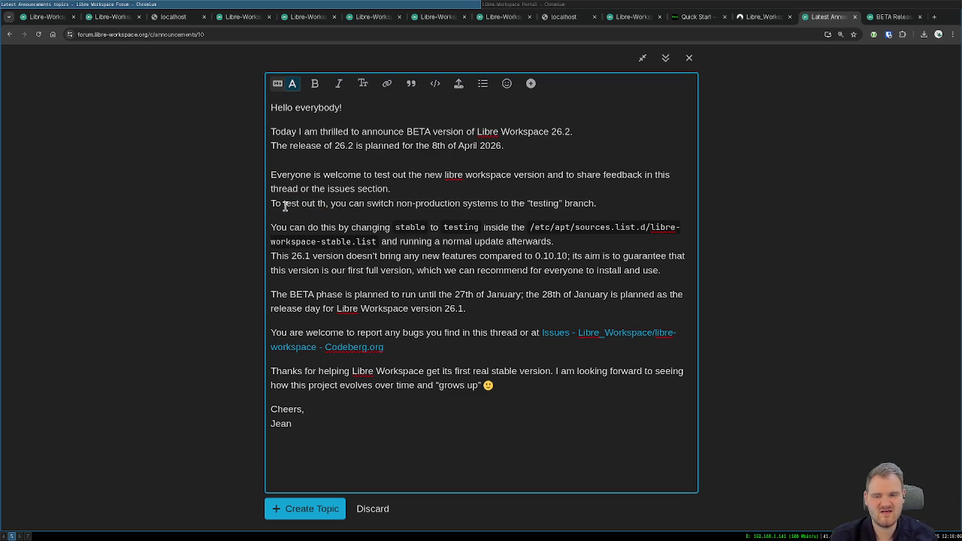
type("on")
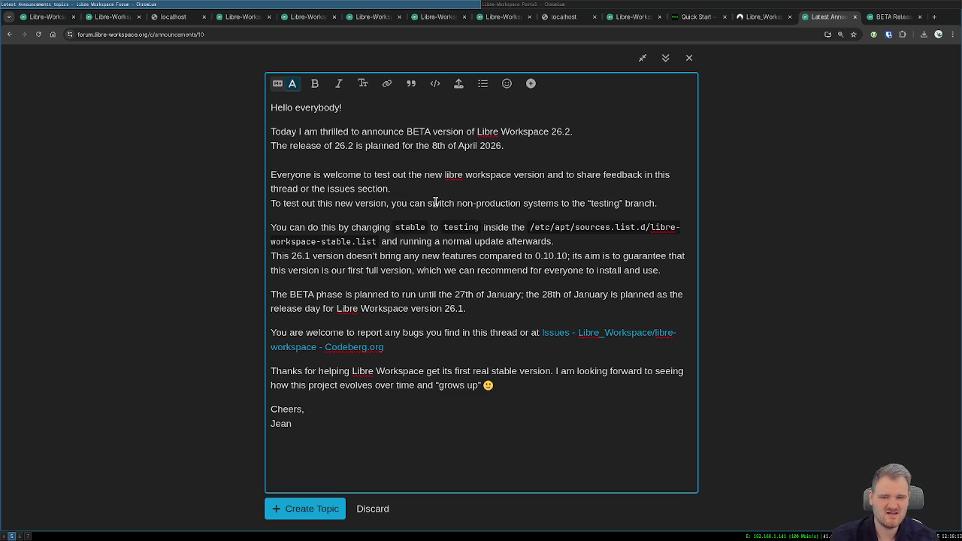
- Change 26.1 to 26.2 and select the rest of the no-new-features sentence
left_click_drag(456, 201, 522, 202)
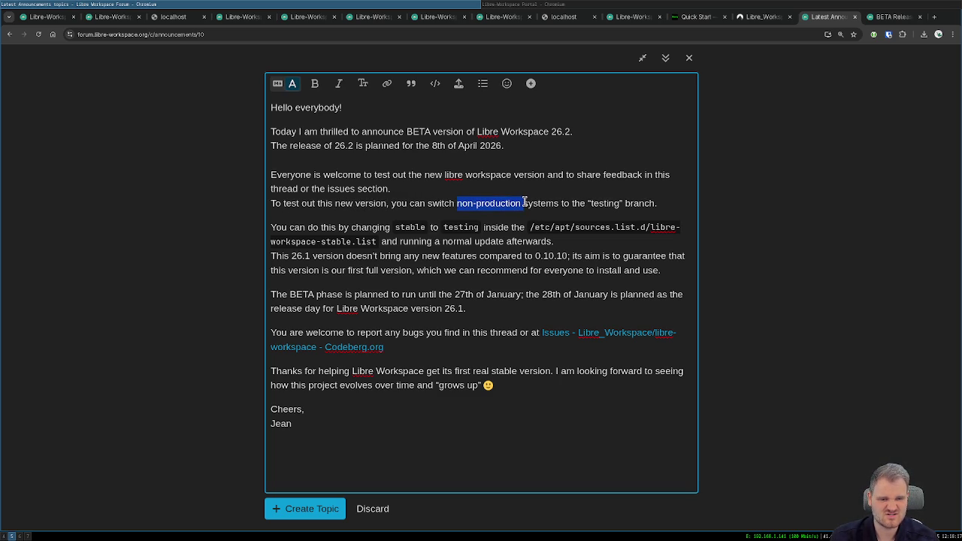
mouse_move(524, 203)
left_mouse_down()
mouse_move(363, 226)
mouse_move(534, 227)
mouse_move(371, 239)
mouse_move(555, 240)
mouse_move(310, 257)
left_mouse_up()
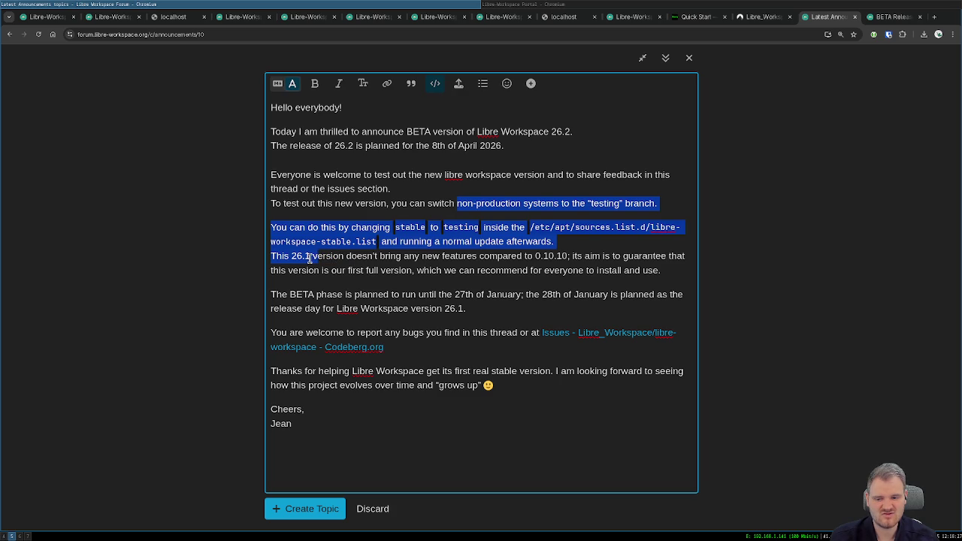
left_click(310, 256)
key("BackSpace")
type("2")
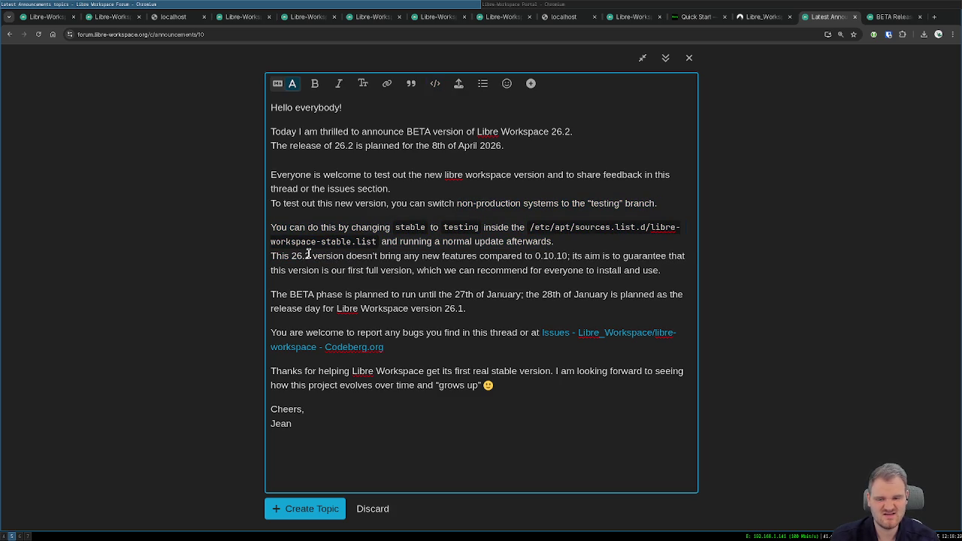
mouse_move(312, 256)
left_mouse_down()
mouse_move(655, 256)
mouse_move(672, 265)
left_mouse_up()
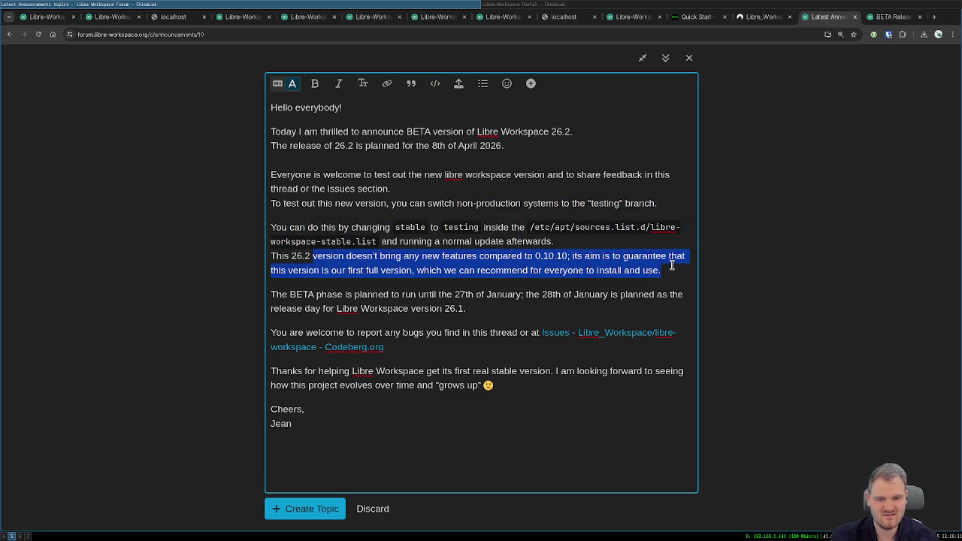
- Replace the 'This 26.2' line with 'There are a couple of new things changed with the new version:'
key("BackSpace")
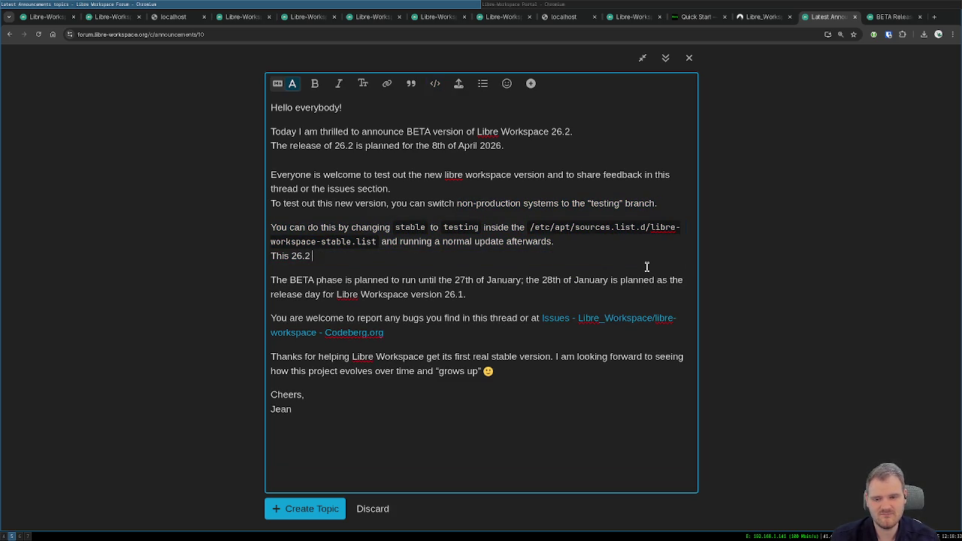
key("shift+Home")
key("BackSpace")
key("Return")
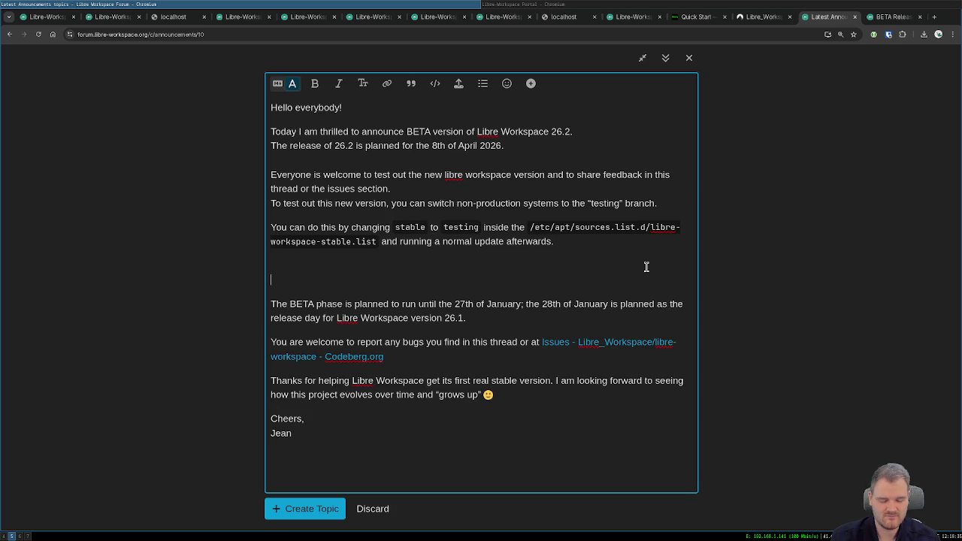
key("BackSpace")
key("Return")
type("Th")
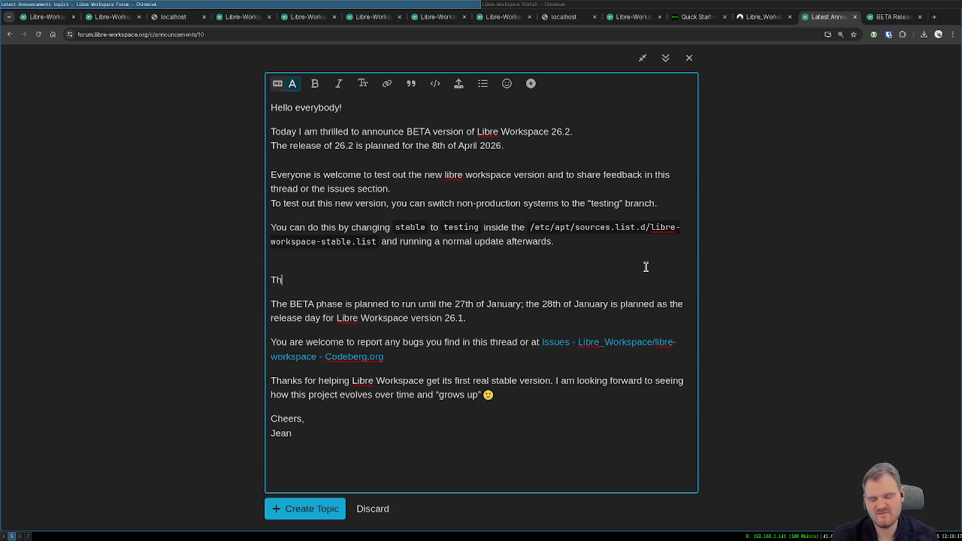
type("ere are a co")
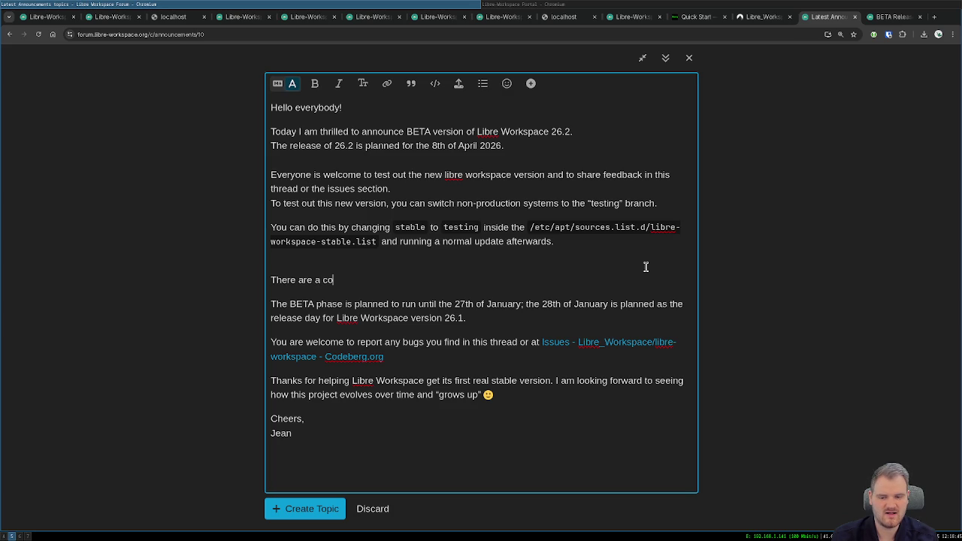
type("uple of new ")
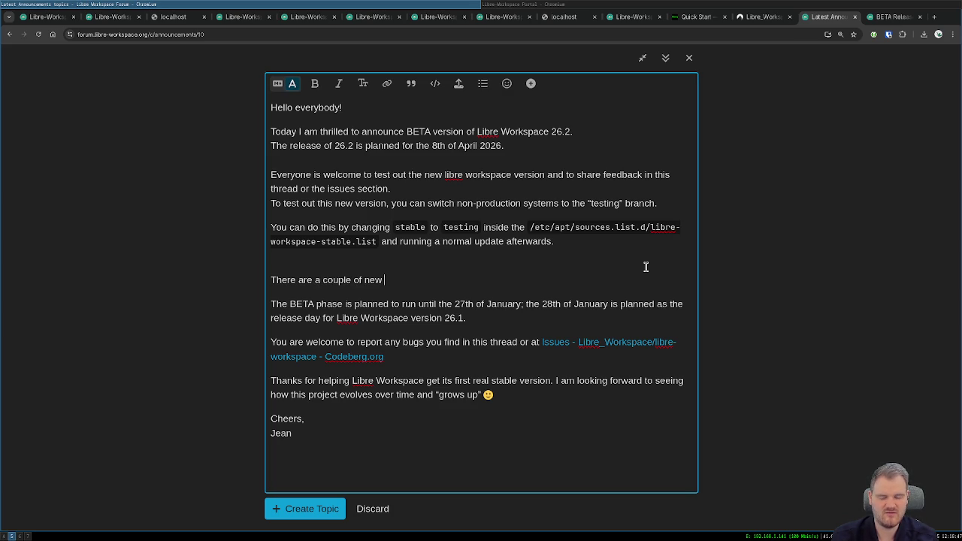
type("things changed with thi")
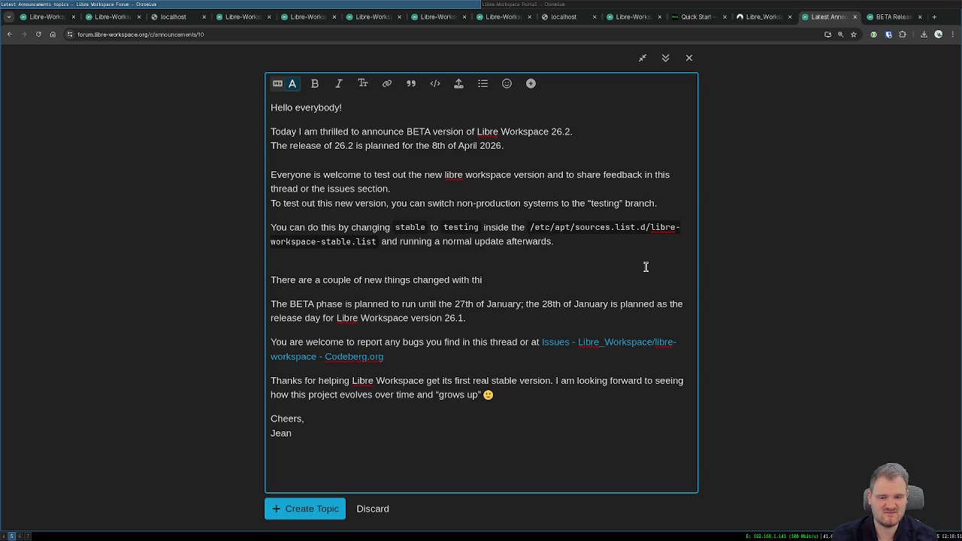
type("e new version:")
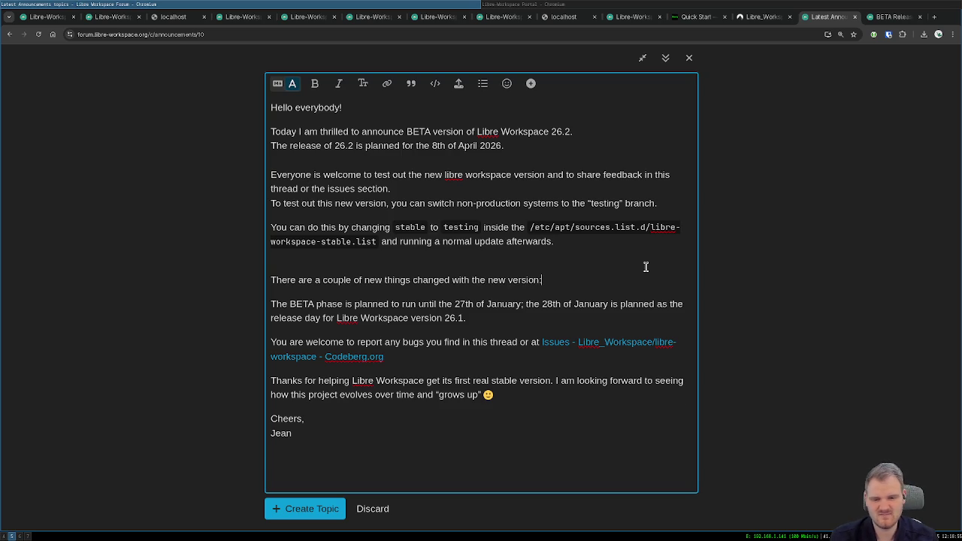
key("Return")
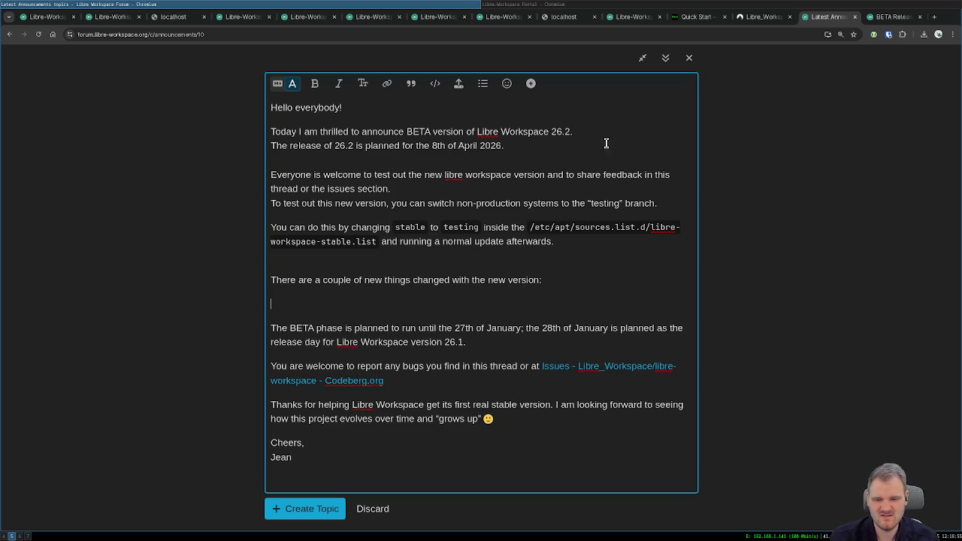
- Delete the BETA phase paragraph, the 'get its first real stable version' phrase and the thanks paragraph
mouse_move(496, 343)
left_mouse_down()
mouse_move(412, 329)
mouse_move(265, 329)
left_mouse_up()
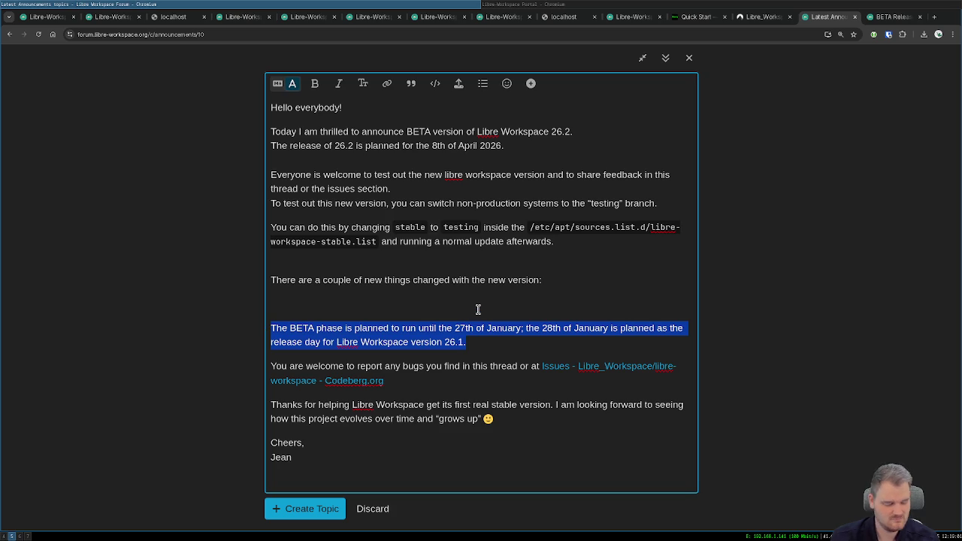
key("Delete")
key("Delete")
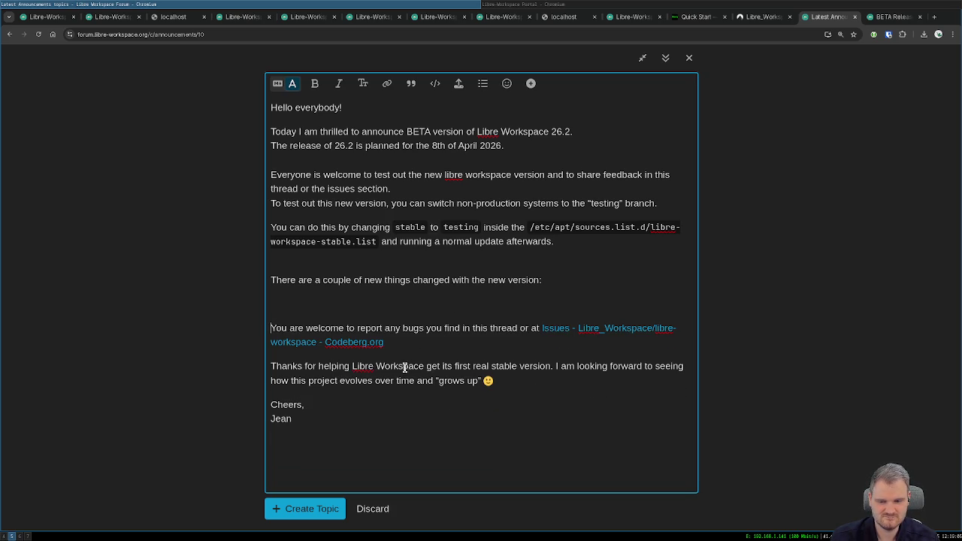
left_click_drag(427, 368, 551, 366)
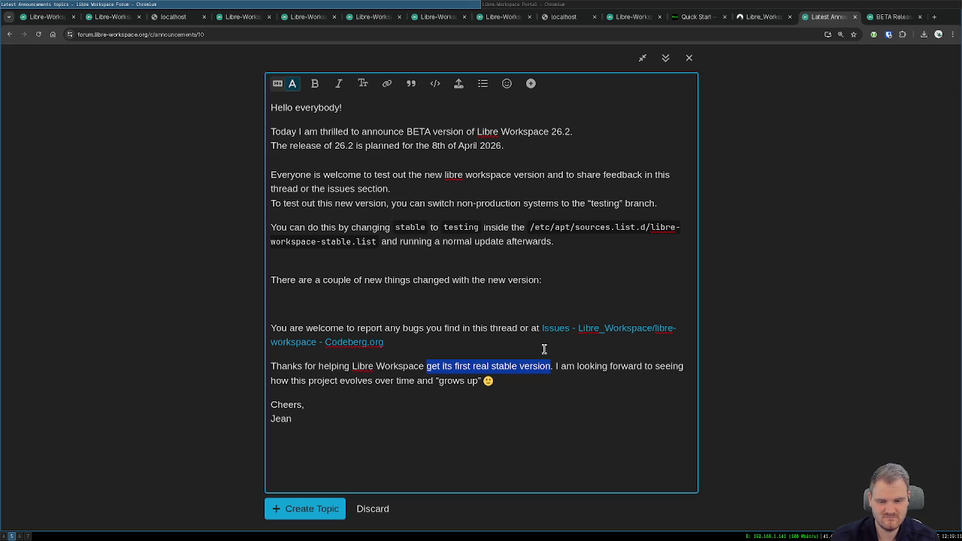
key("BackSpace")
left_click_drag(378, 374, 264, 356)
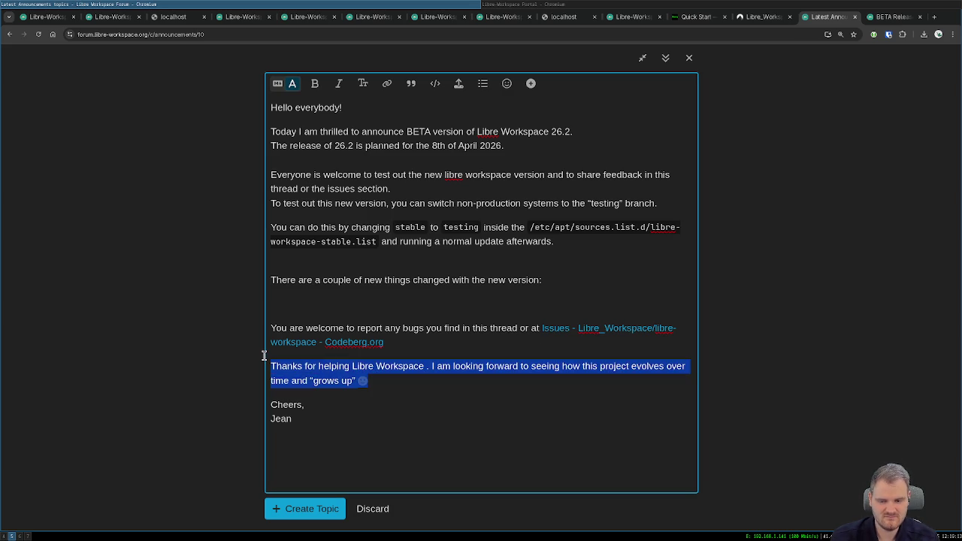
key("BackSpace")
key("BackSpace")
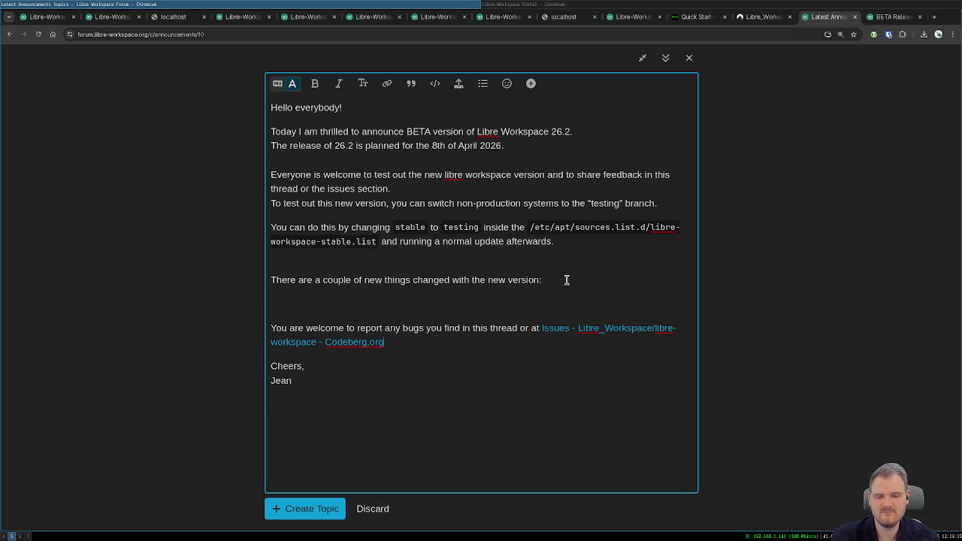
left_click(566, 280)
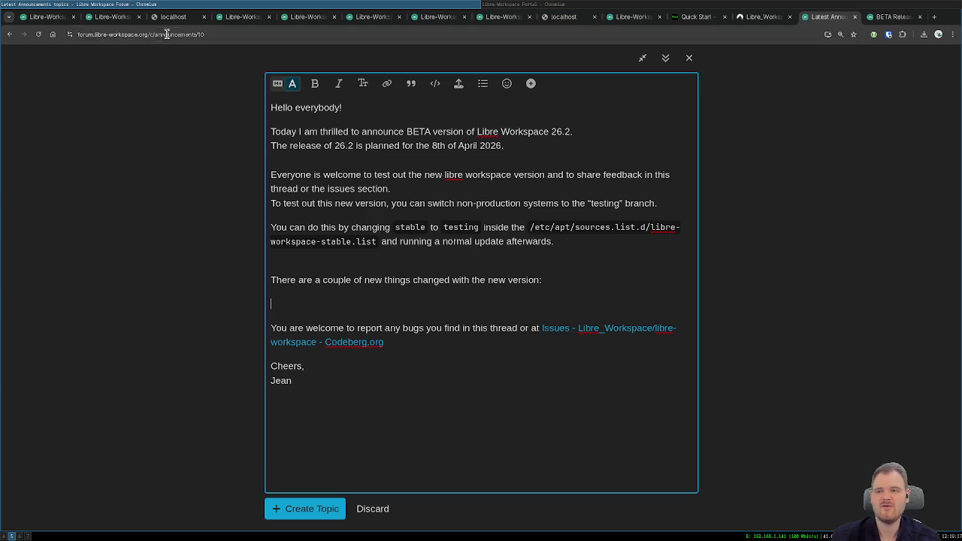
- Look through the open tabs, then load codeberg.org in a new tab
left_click(115, 18)
left_click(167, 17)
left_click(234, 17)
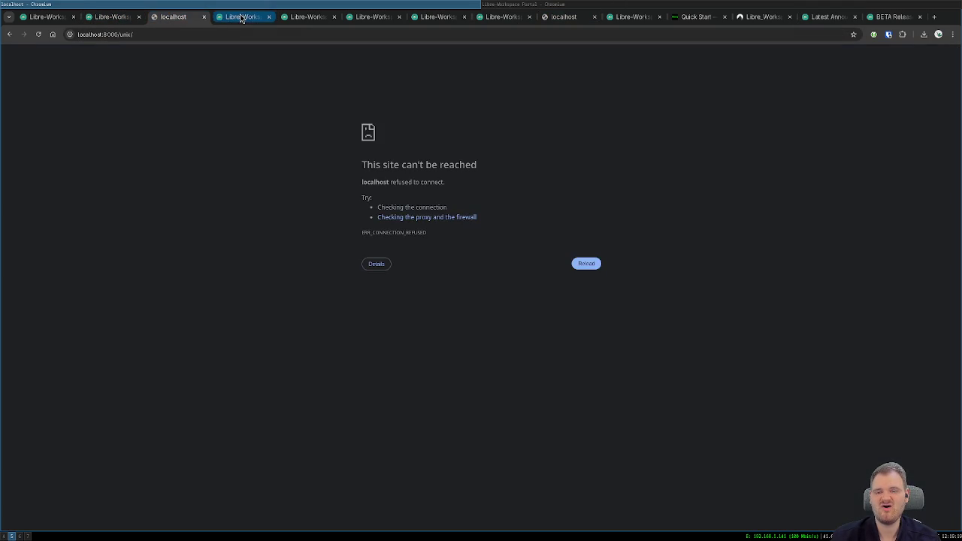
left_click(304, 15)
left_click(369, 17)
left_click(436, 17)
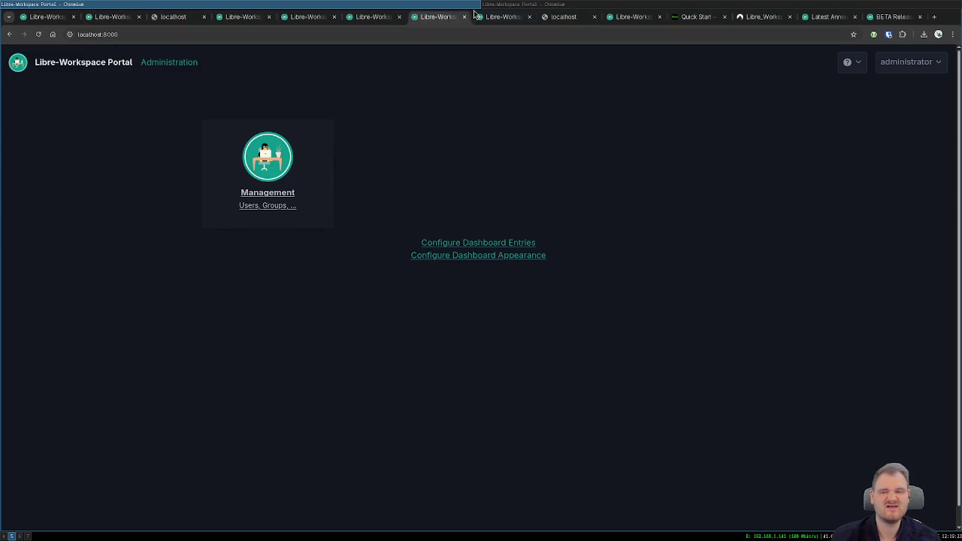
left_click(935, 16)
type("co")
key("Return")
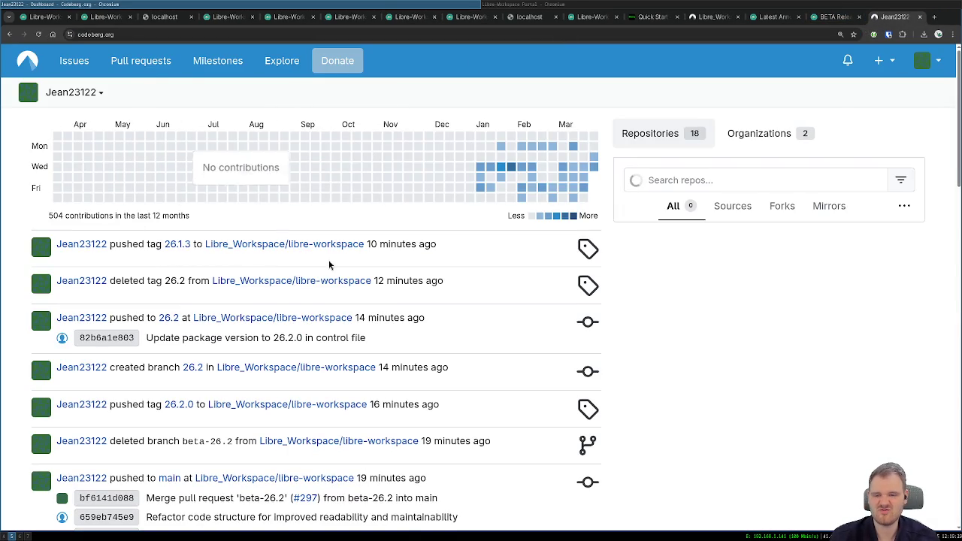
- Show the 897-commit history of libre-workspace branch 26.2 and select the first page
left_click(216, 282)
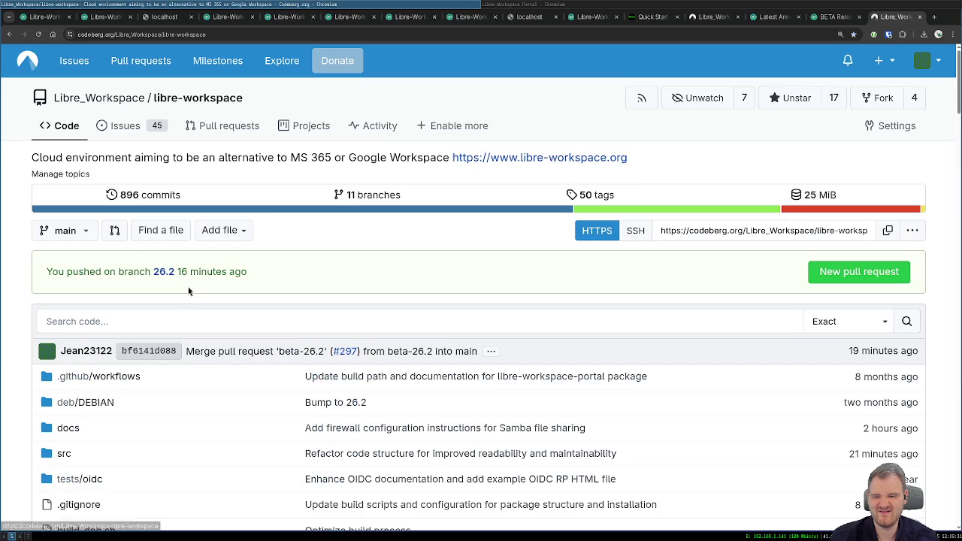
left_click(10, 34)
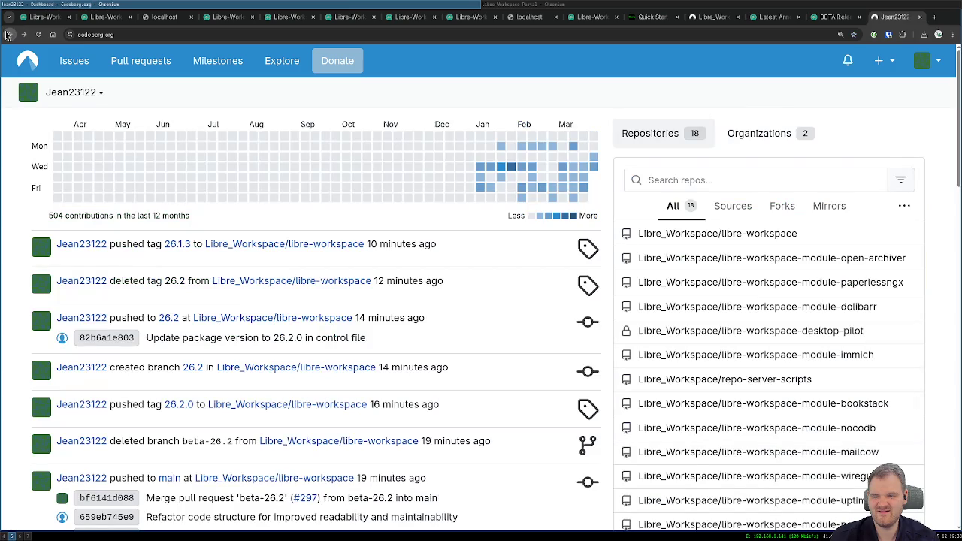
left_click(23, 35)
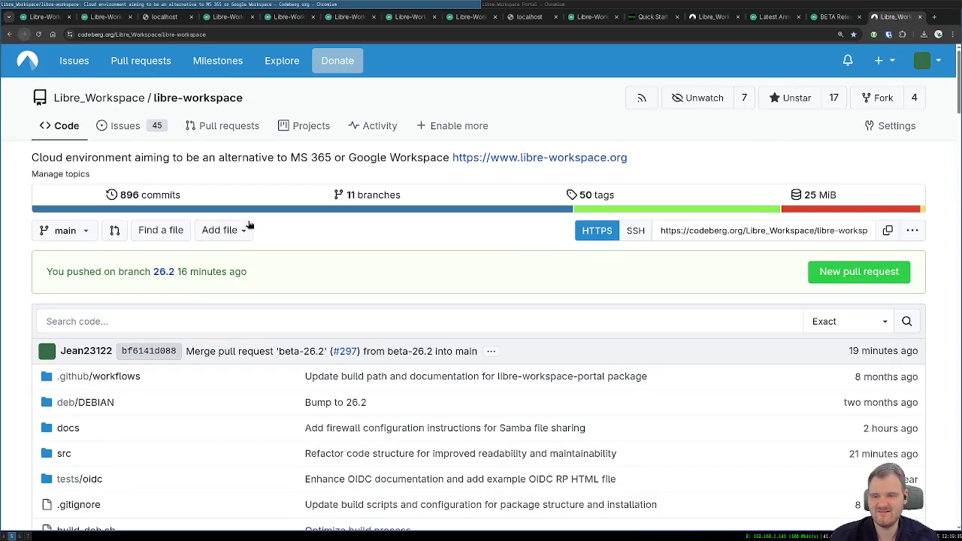
left_click(161, 273)
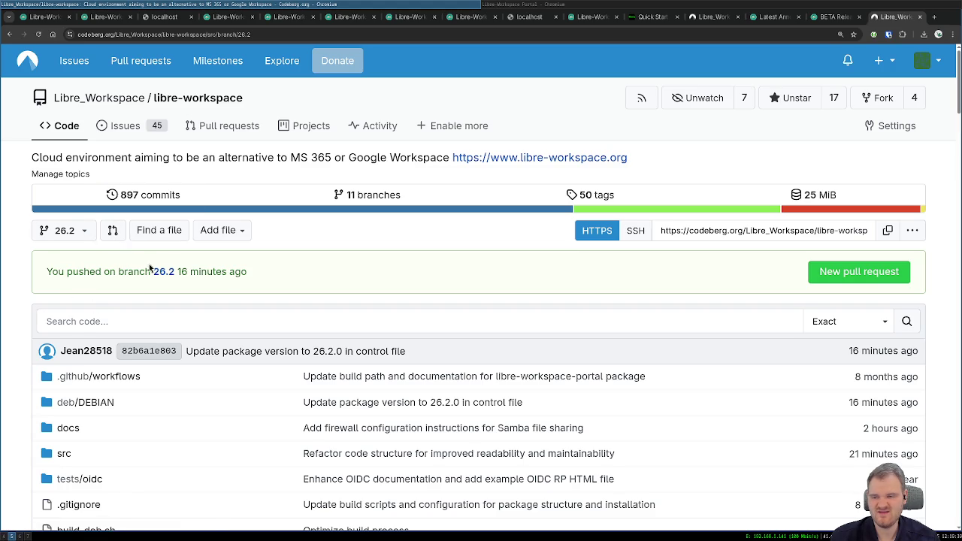
left_click(151, 194)
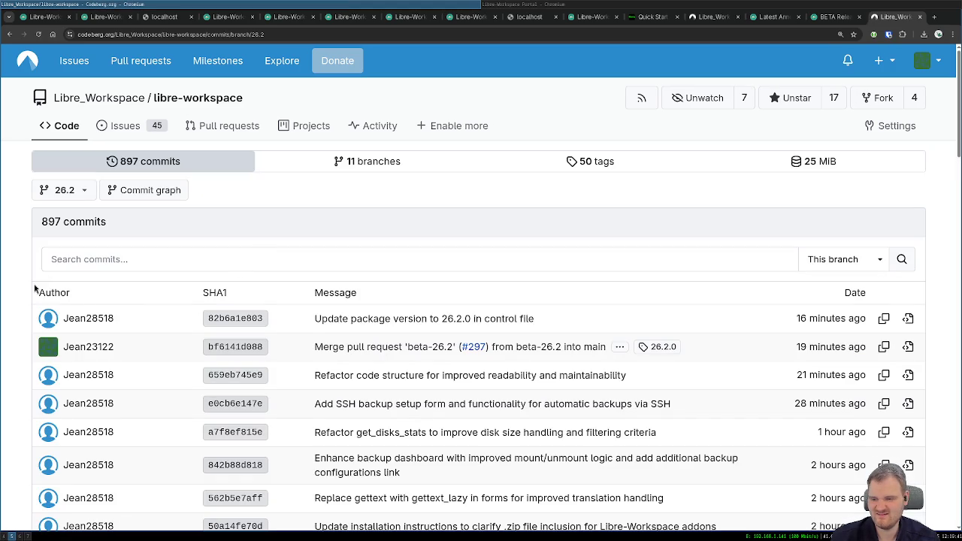
mouse_move(30, 294)
left_mouse_down()
mouse_move(372, 225)
mouse_move(488, 375)
mouse_move(586, 462)
mouse_move(662, 496)
mouse_move(715, 316)
mouse_move(756, 225)
mouse_move(756, 240)
left_mouse_up()
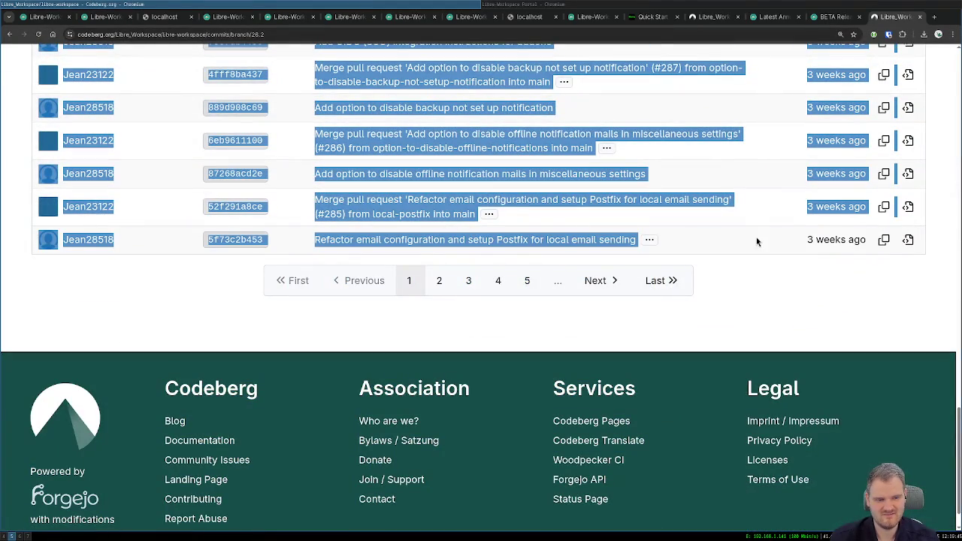
- Paste the first page of 26.2 commits into a new Gemini prompt
key("super+Right")
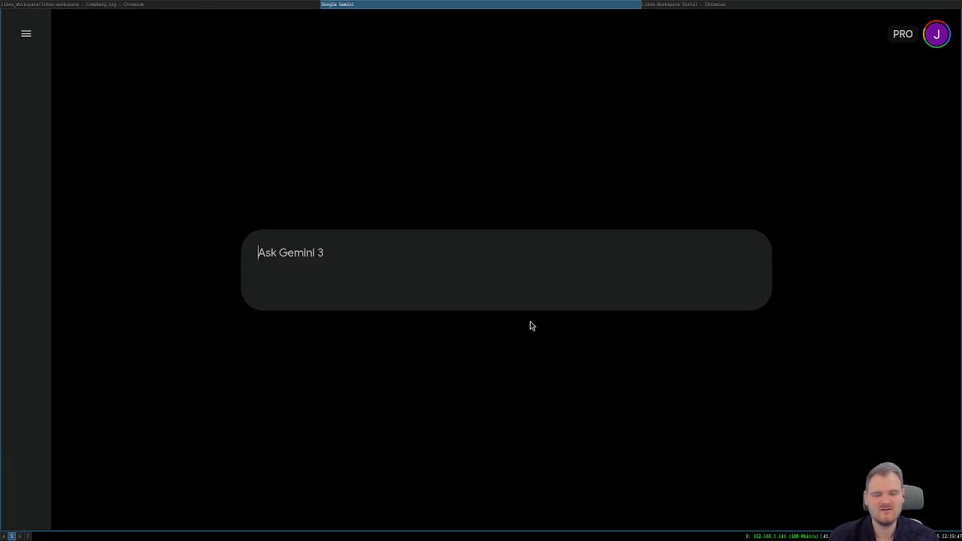
key("ctrl+v")
key("shift+Return")
key("shift+Return")
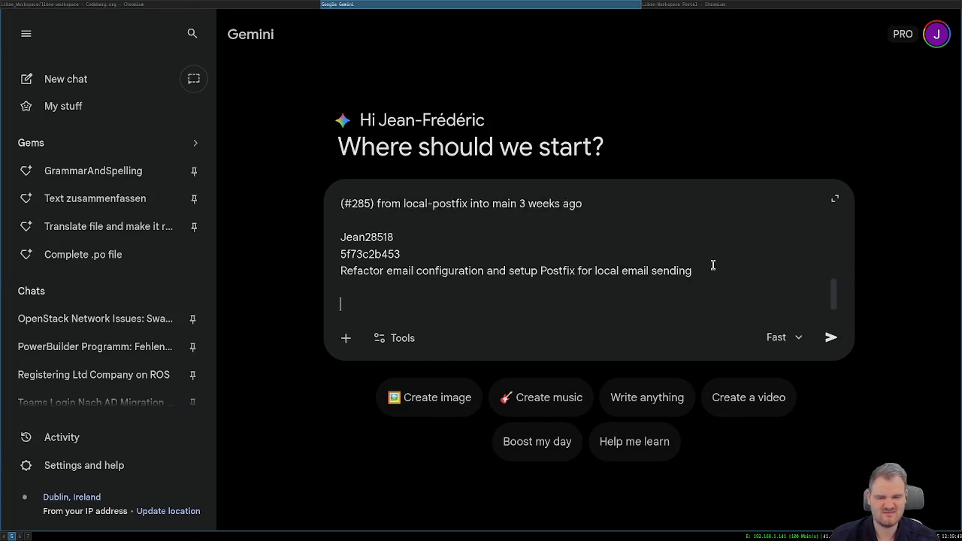
key("alt+Tab")
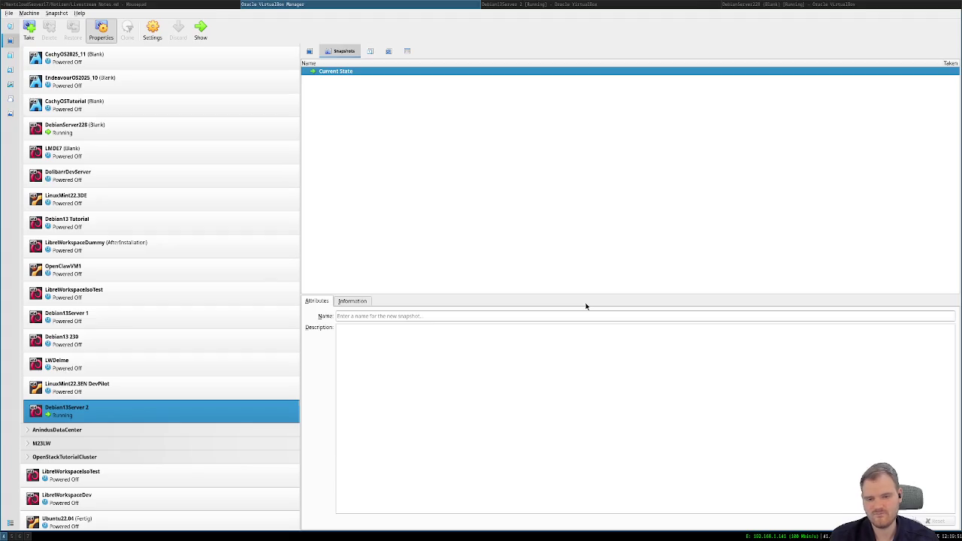
key("alt+Tab")
key("alt+Tab")
key("alt+Tab")
left_click(677, 4)
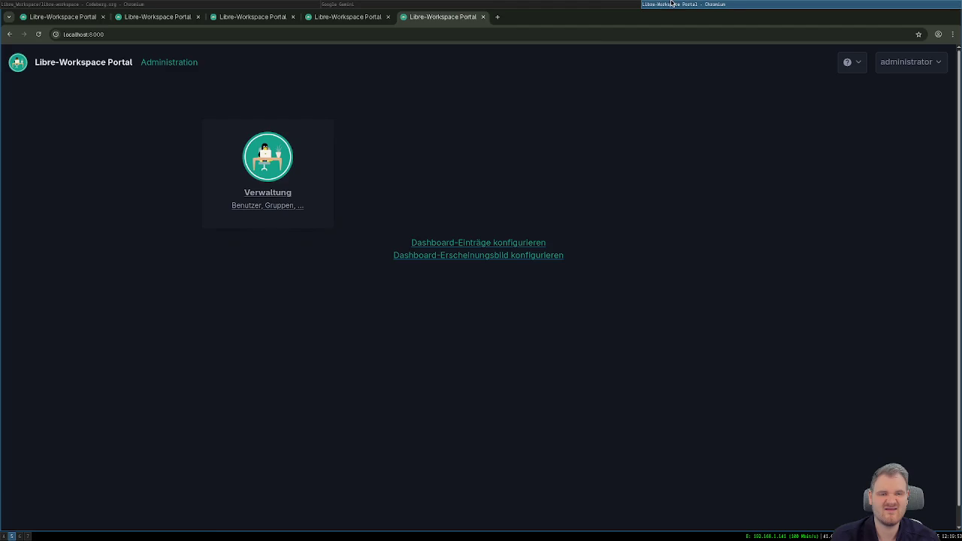
left_click(530, 3)
key("alt+Tab")
- Select the commits on history page 2 and paste them into the Gemini prompt
left_click(439, 280)
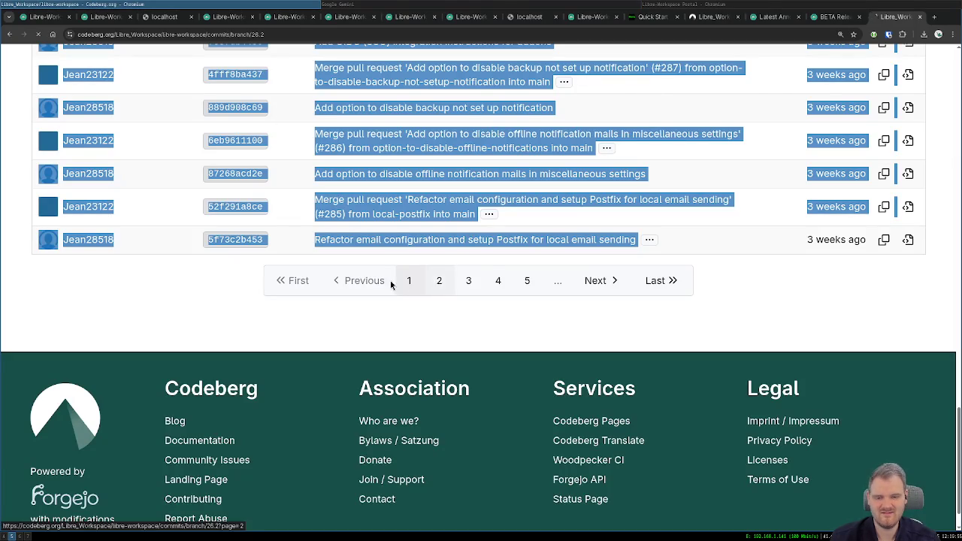
mouse_move(8, 304)
left_mouse_down()
mouse_move(217, 425)
mouse_move(354, 368)
mouse_move(440, 393)
mouse_move(616, 353)
mouse_move(616, 393)
mouse_move(679, 400)
mouse_move(667, 295)
mouse_move(581, 194)
left_mouse_up()
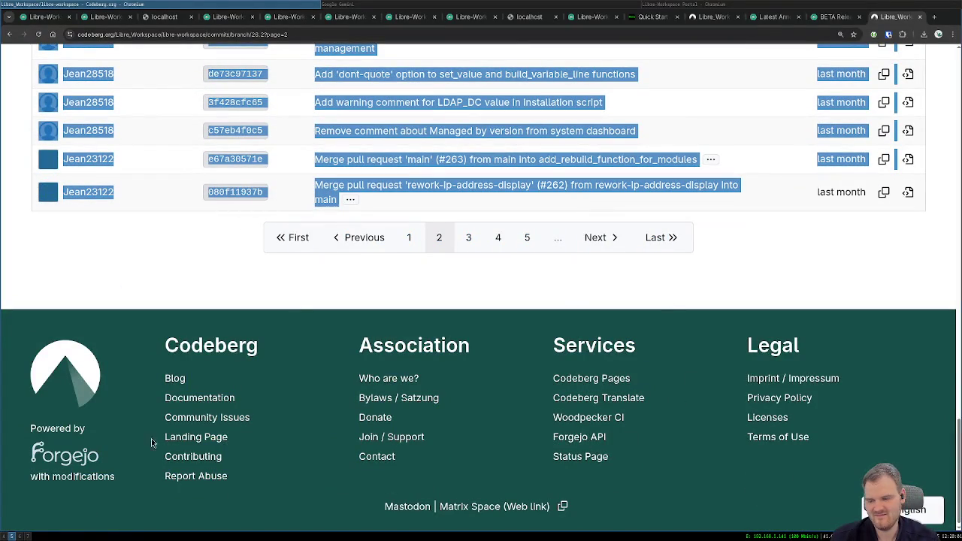
left_click(27, 536)
left_click(20, 536)
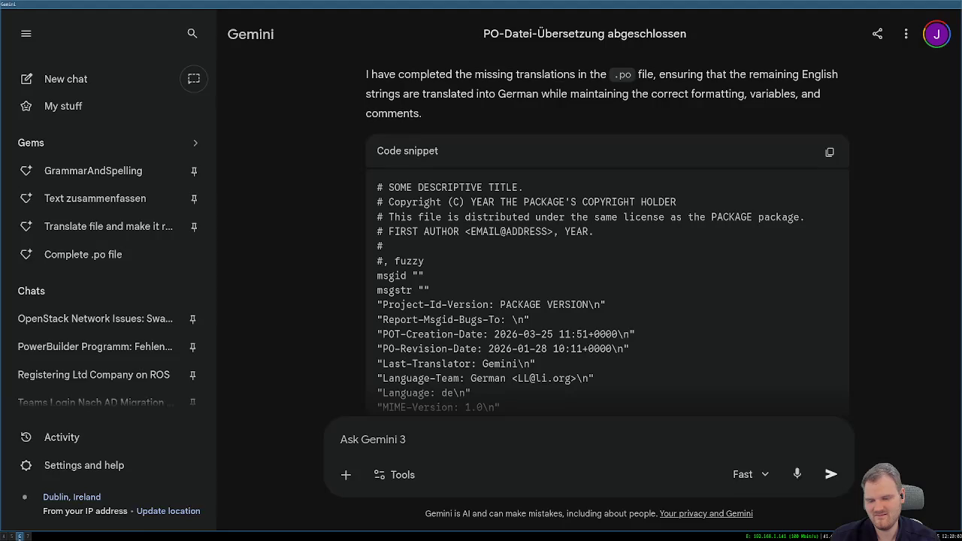
left_click(11, 535)
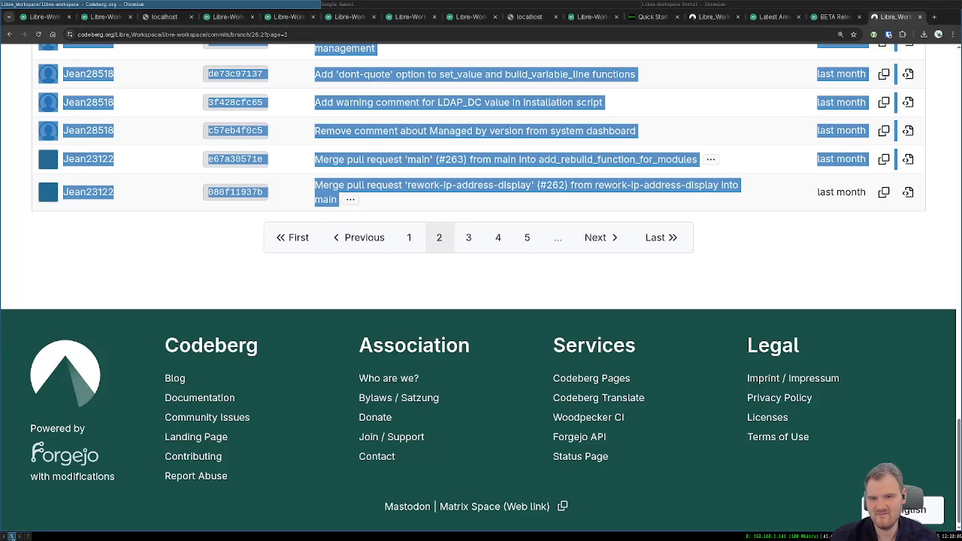
left_click(331, 4)
key("super+2")
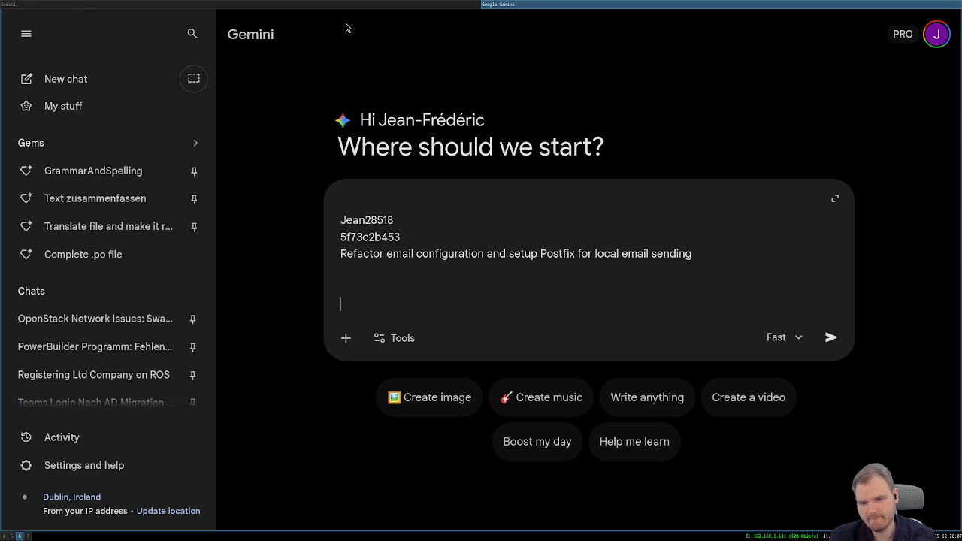
key("ctrl+v")
key("shift+Return")
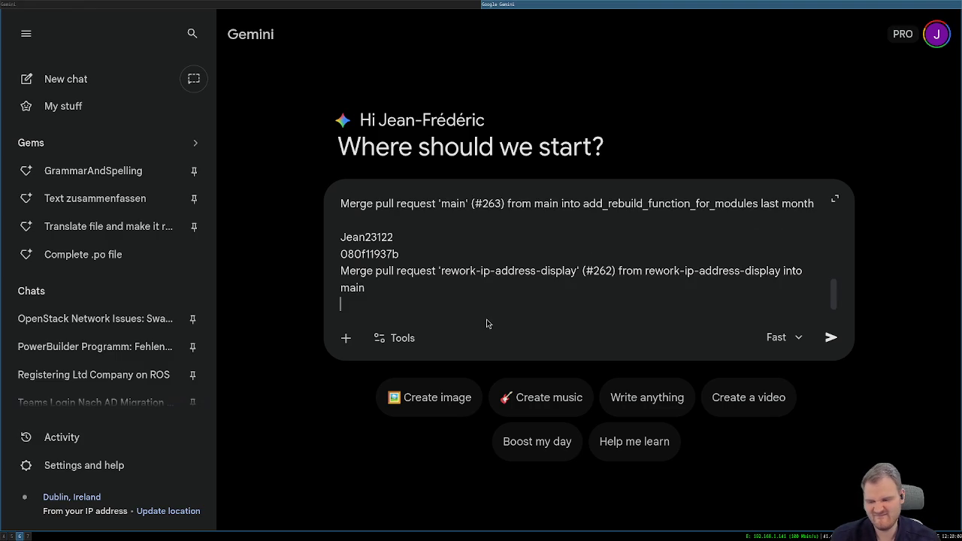
key("super+1")
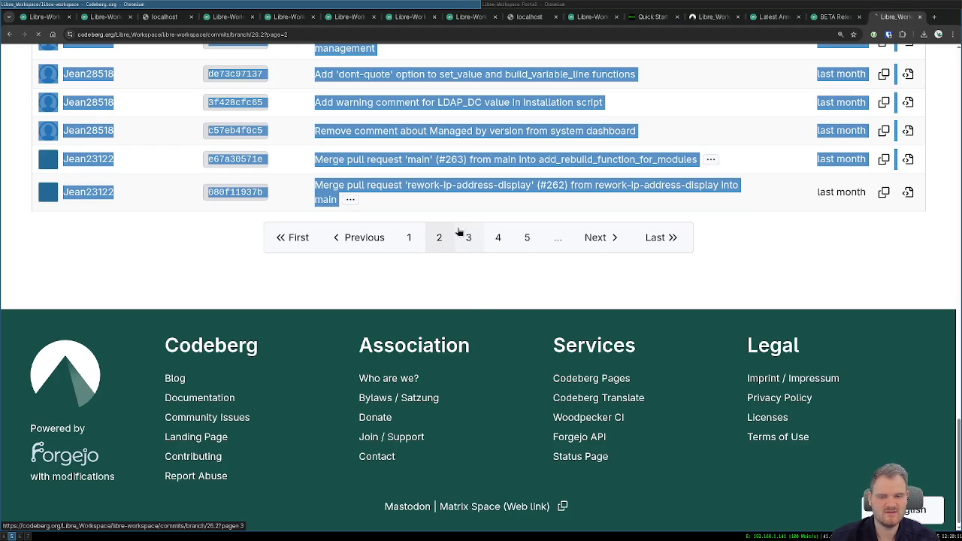
- Select all commits on history page 3 and paste them into the Gemini prompt
left_click(460, 236)
mouse_move(21, 296)
left_mouse_down()
mouse_move(309, 386)
mouse_move(334, 372)
mouse_move(345, 304)
mouse_move(489, 320)
mouse_move(609, 385)
mouse_move(594, 387)
left_mouse_up()
scroll(309, 383, "down", 10)
scroll(325, 378, "down", 10)
scroll(345, 304, "down", 2)
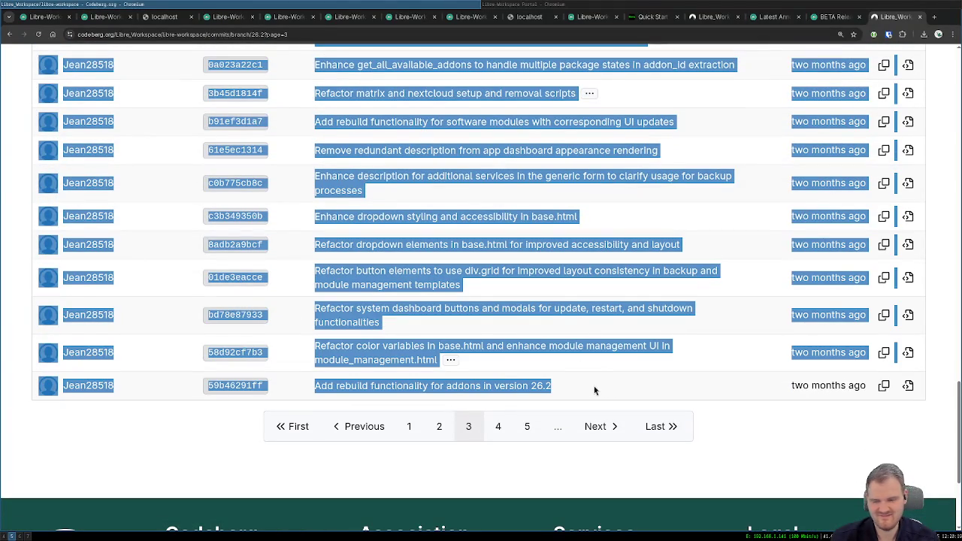
key("alt+Tab")
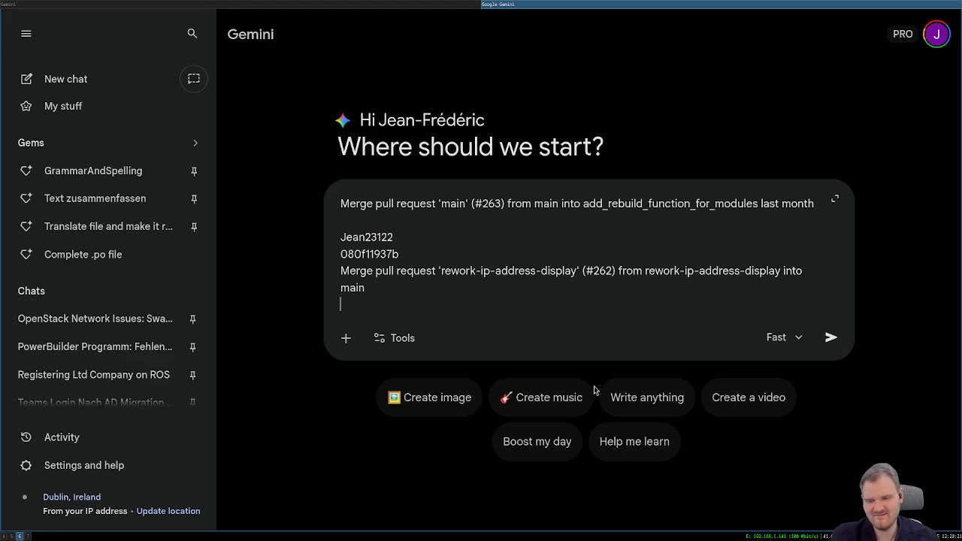
key("ctrl+v")
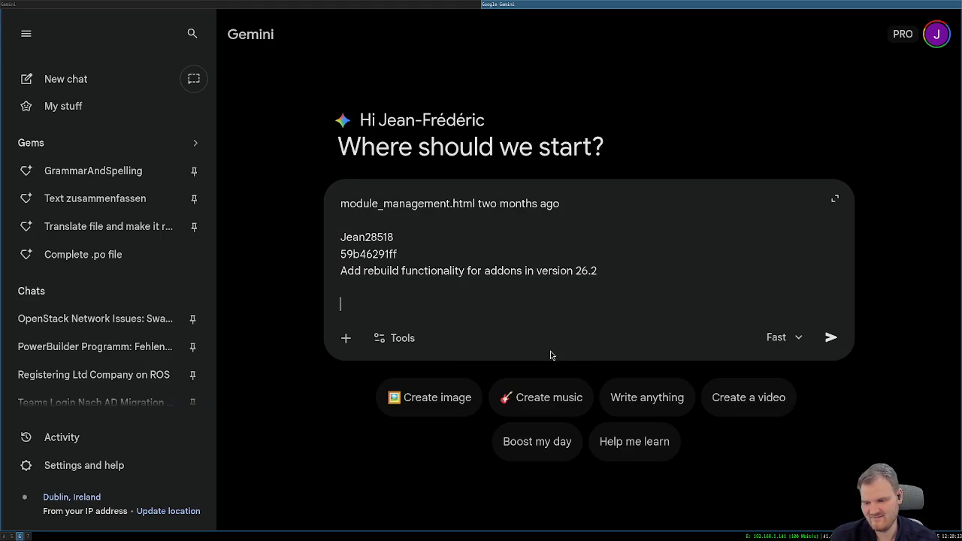
key("alt+Tab")
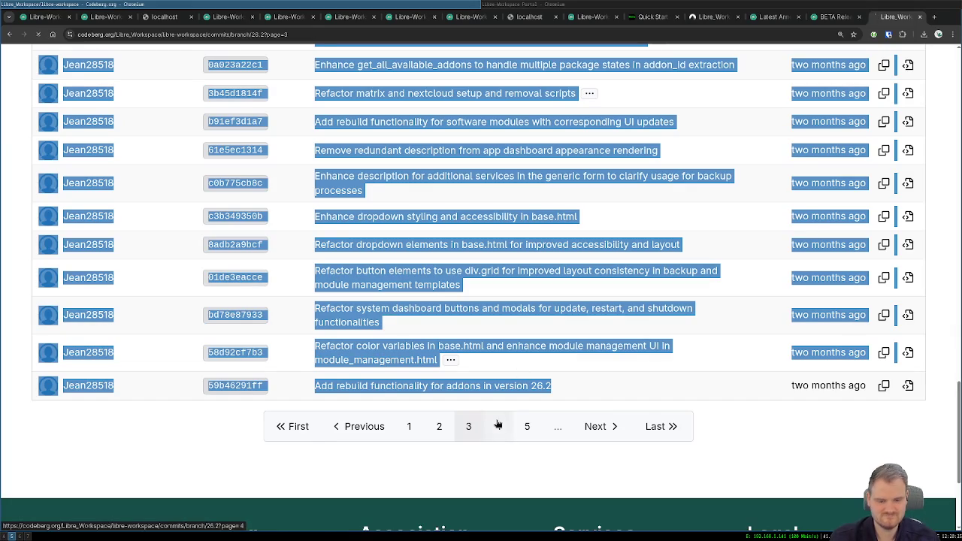
- Select page 4 commits ending at the Fix remove_from_list_in_cache Redis commit
left_click(498, 424)
mouse_move(28, 322)
left_mouse_down()
mouse_move(316, 335)
mouse_move(421, 374)
mouse_move(418, 386)
mouse_move(412, 299)
left_mouse_up()
scroll(416, 385, "down", 3)
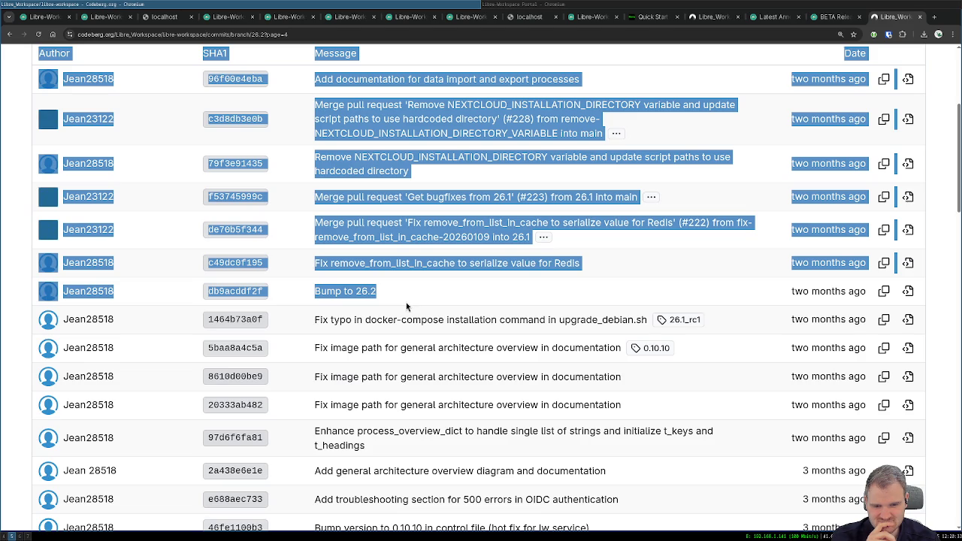
left_click_drag(405, 305, 404, 308)
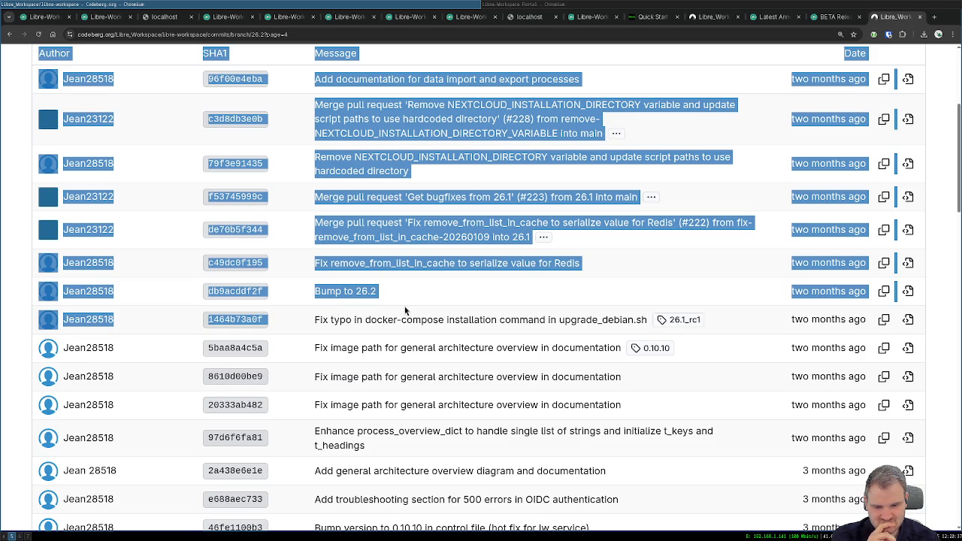
mouse_move(405, 310)
left_mouse_down()
mouse_move(485, 273)
mouse_move(612, 263)
left_mouse_up()
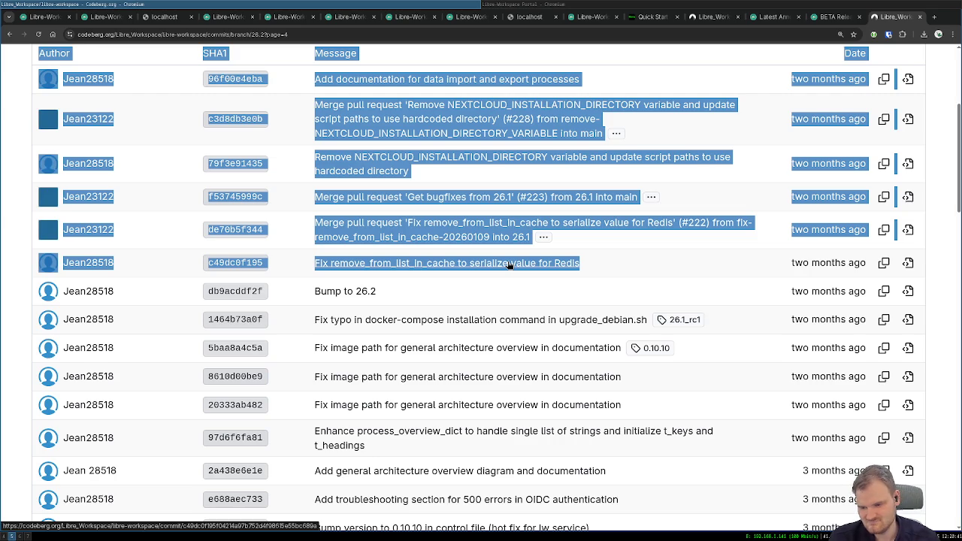
- Paste them into Gemini and add 'This is my current commit list for the new release of libre workspace.'
key("alt+Tab")
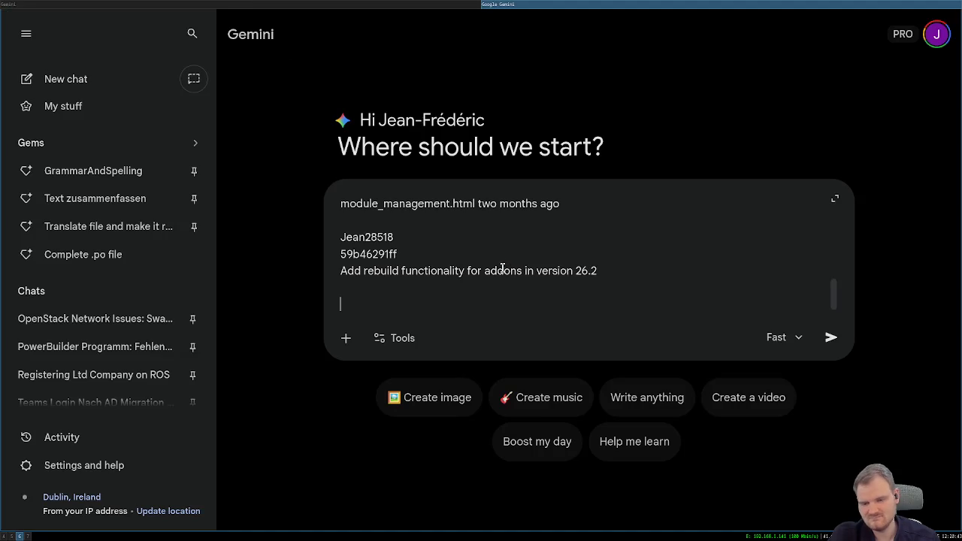
key("ctrl+v")
key("shift+Return")
key("shift+Return")
key("shift+Return")
type("T")
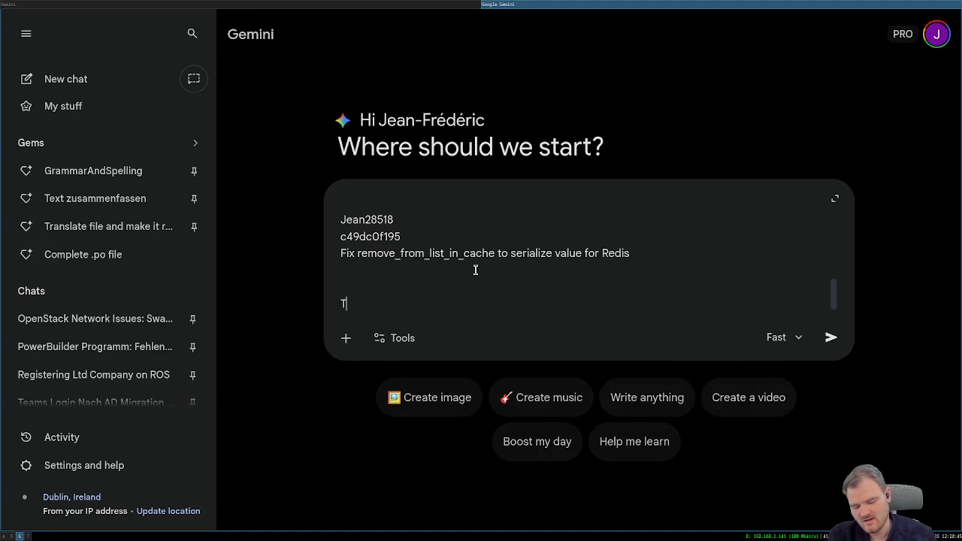
type("his is my curr")
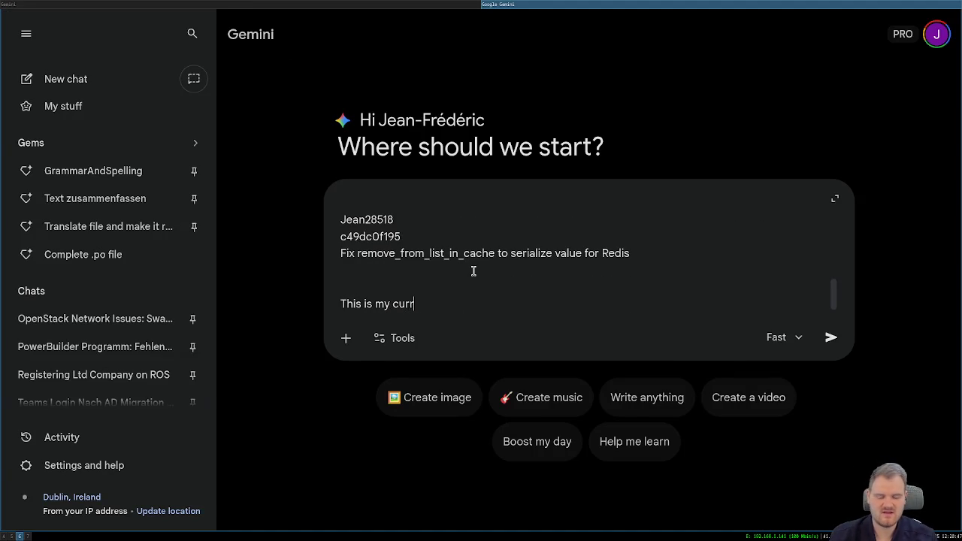
type("ent commit lis")
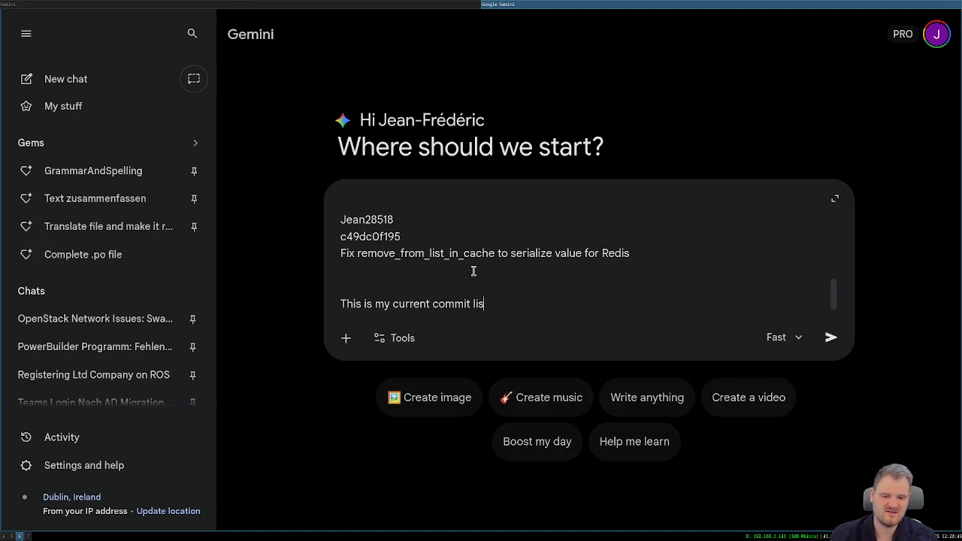
type("t for the new rele")
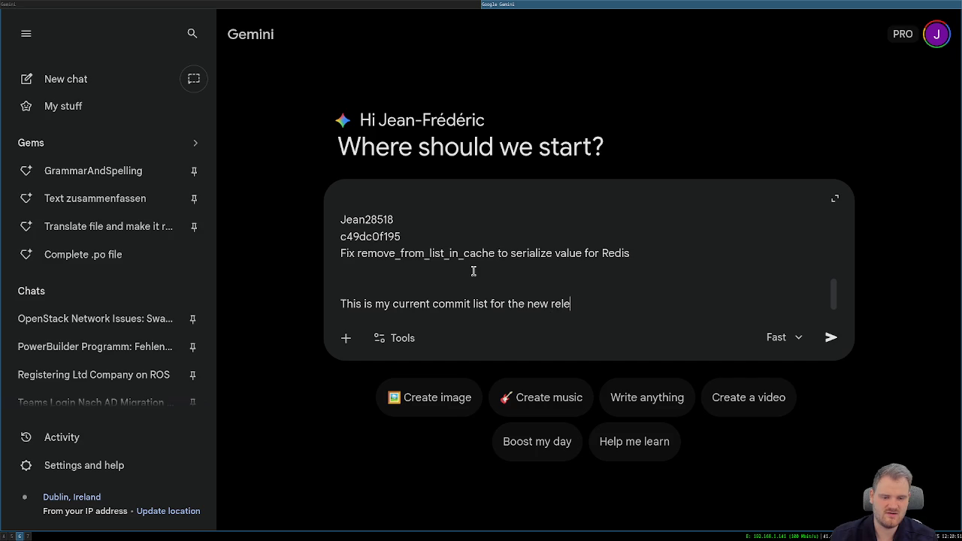
type("ase of libre workspace.")
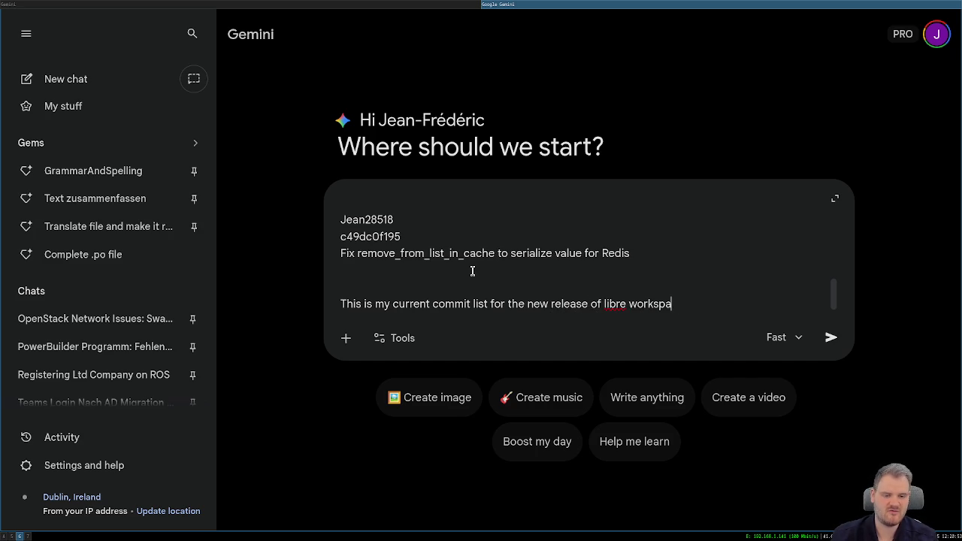
- Below the commit list, ask Gemini for a postable bullet list of the most important changes
key("shift+Return")
type("Can y")
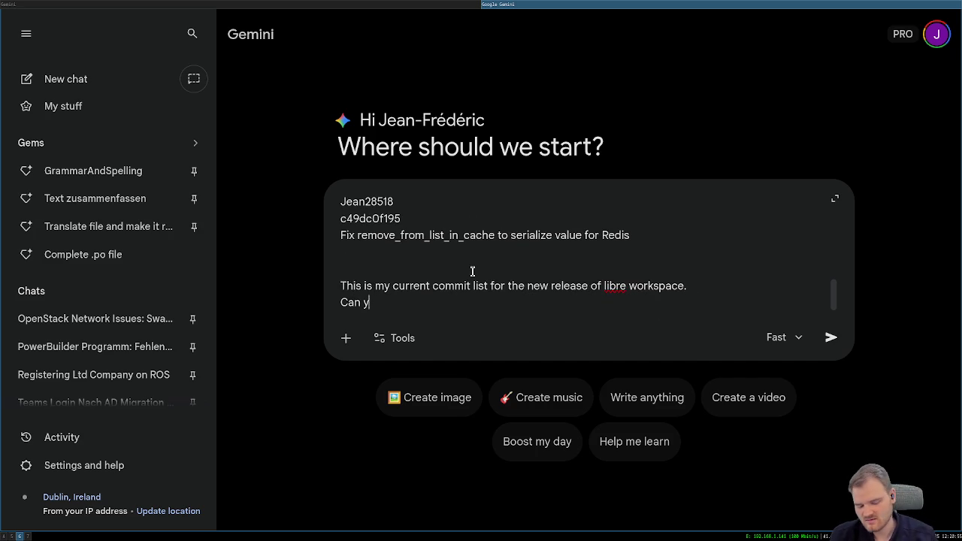
type("ou please f")
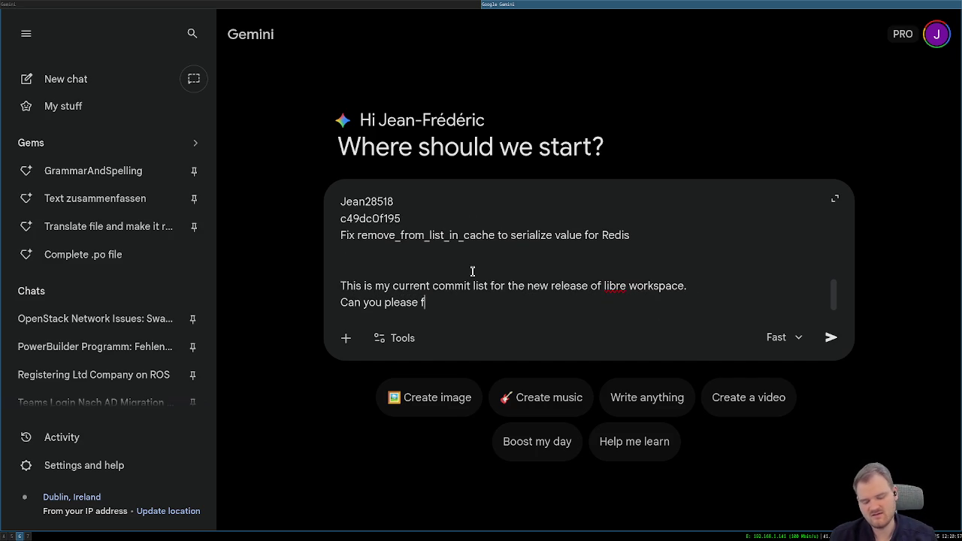
key("BackSpace")
key("BackSpace")
type("ve me a b")
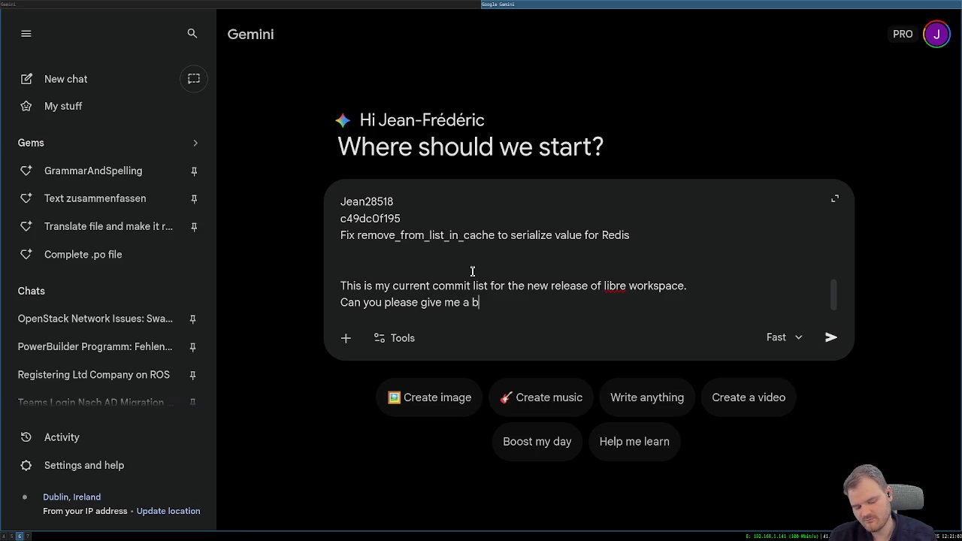
type("ullet point list o")
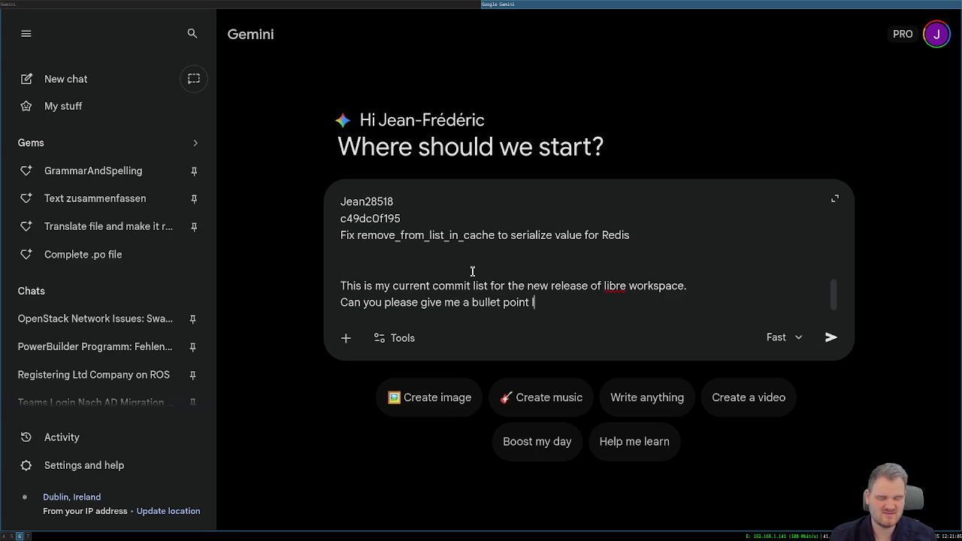
type("f the most ")
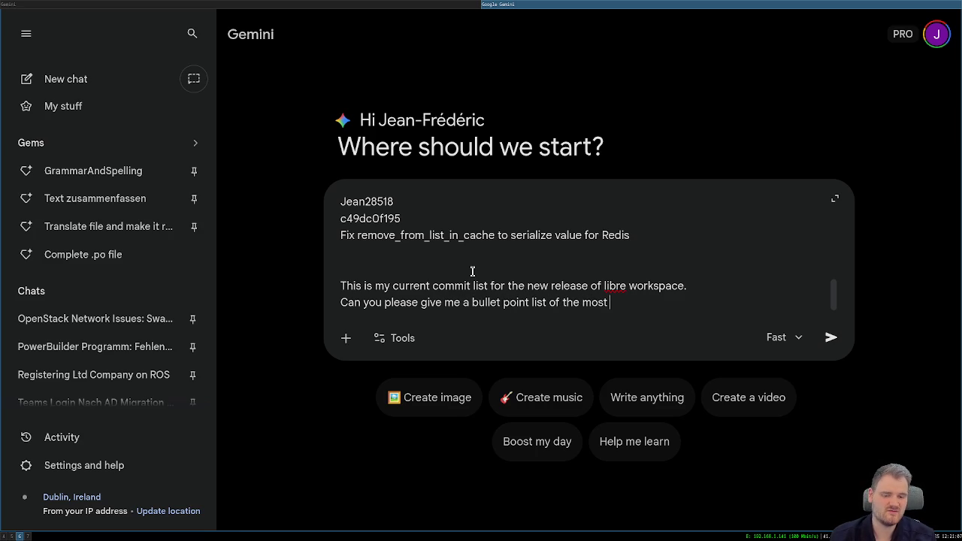
type("important ")
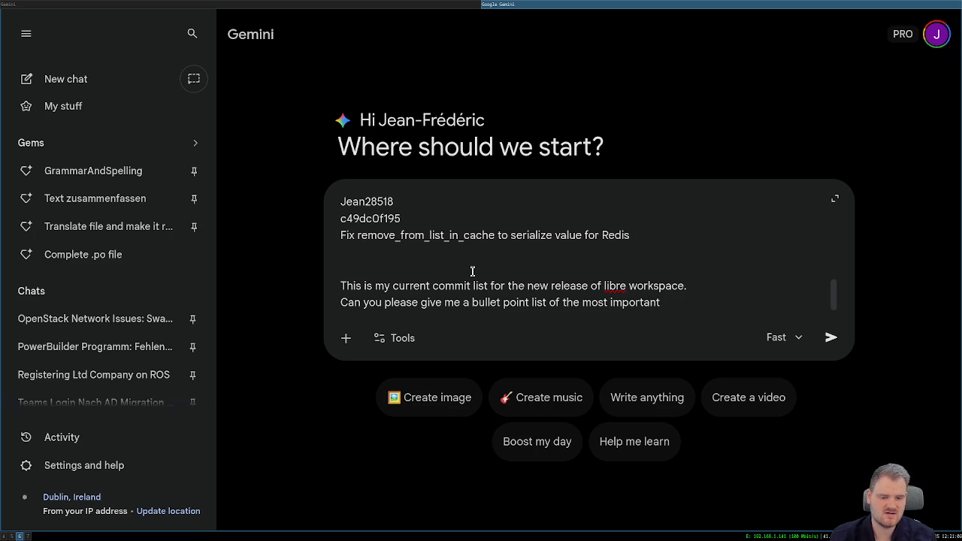
type("changes ")
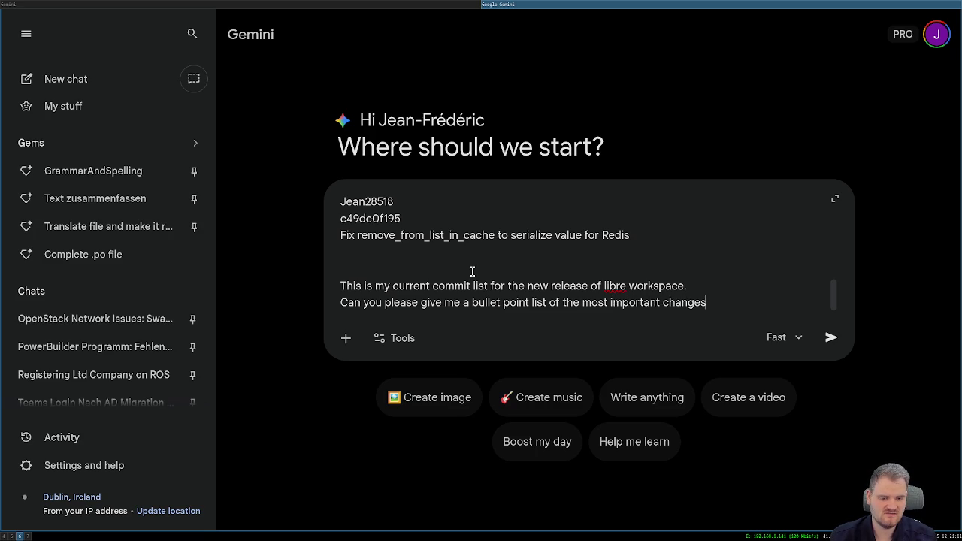
type("that I ")
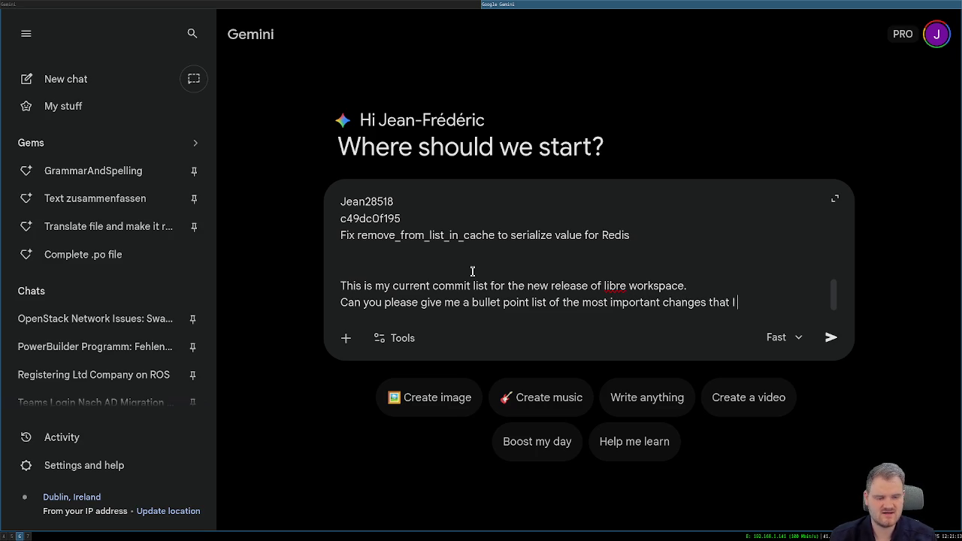
type("can directly ")
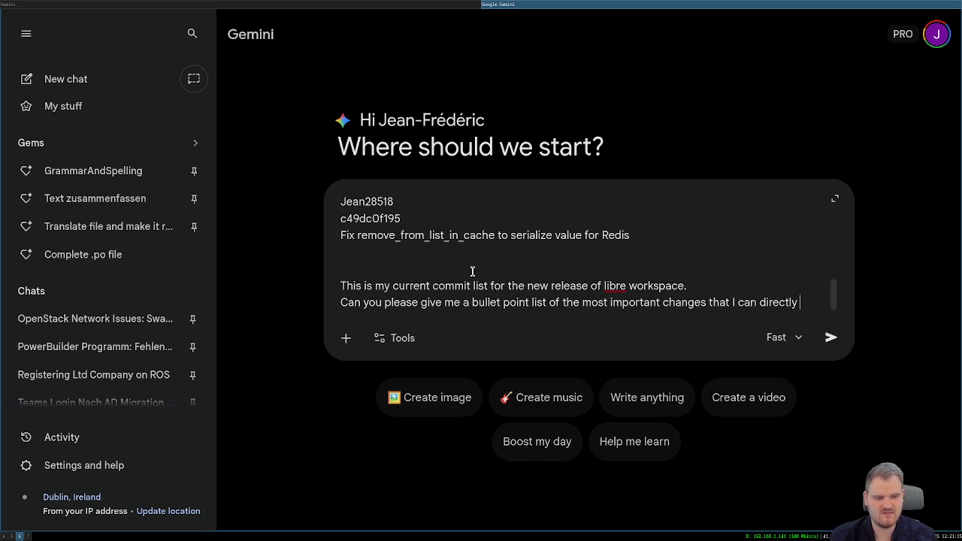
type("post them into")
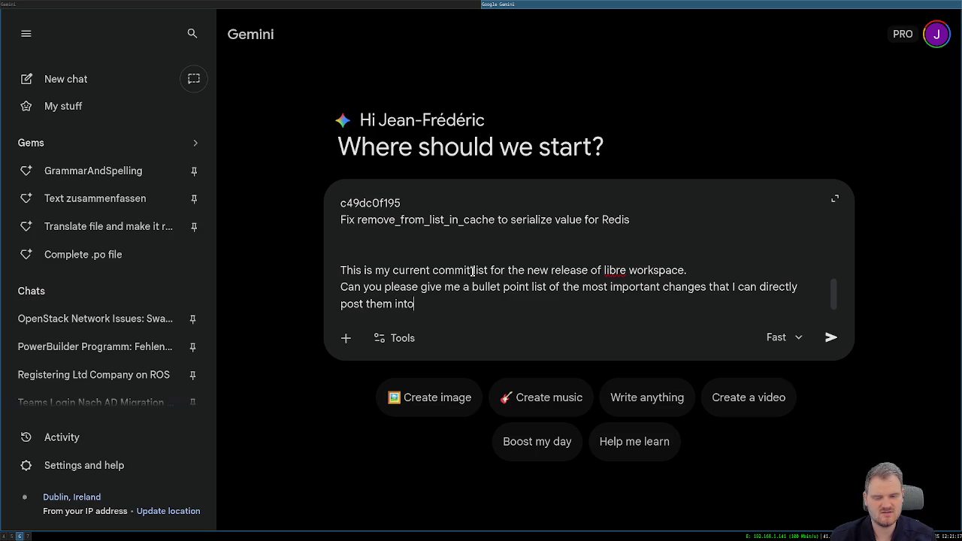
type(" the forum")
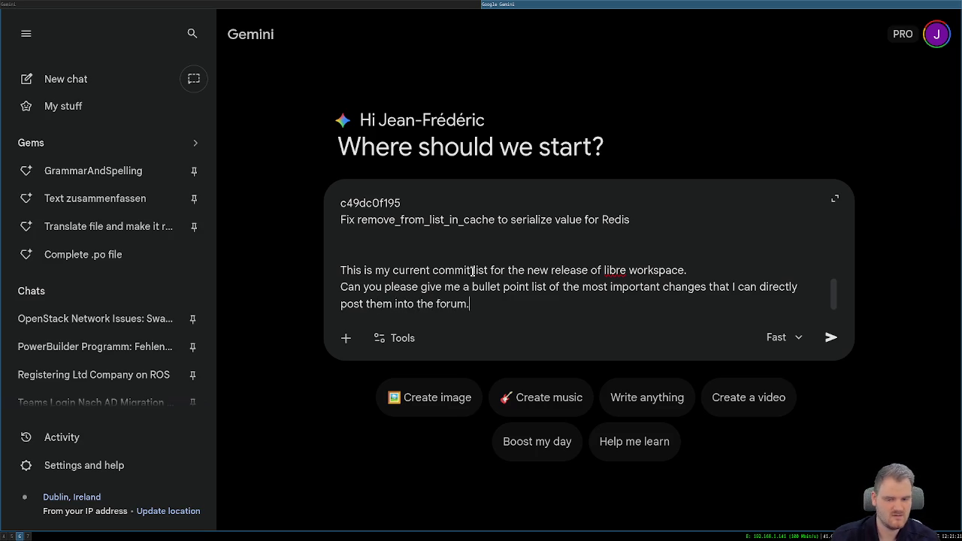
left_click_drag(505, 298, 330, 272)
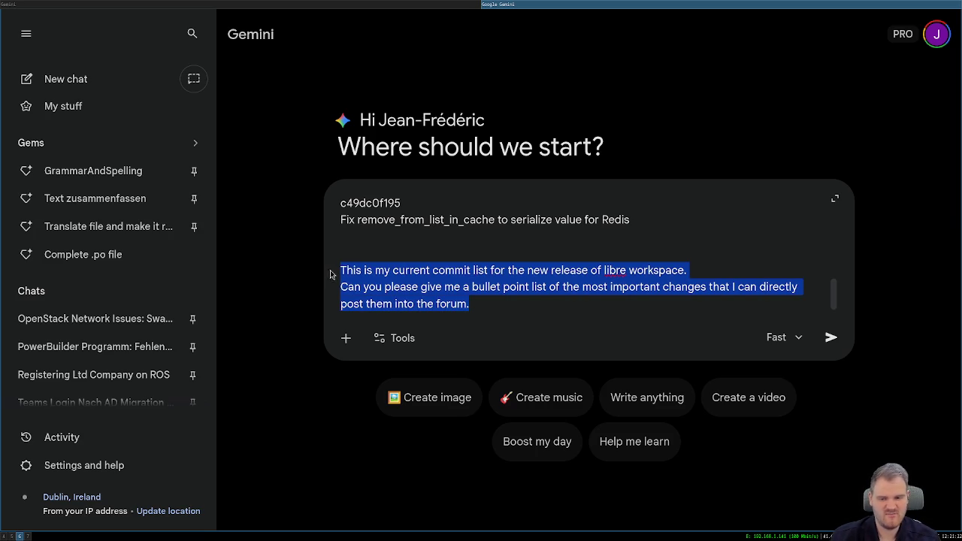
- Switch Gemini to the Thinking model and submit the prompt
left_click(797, 338)
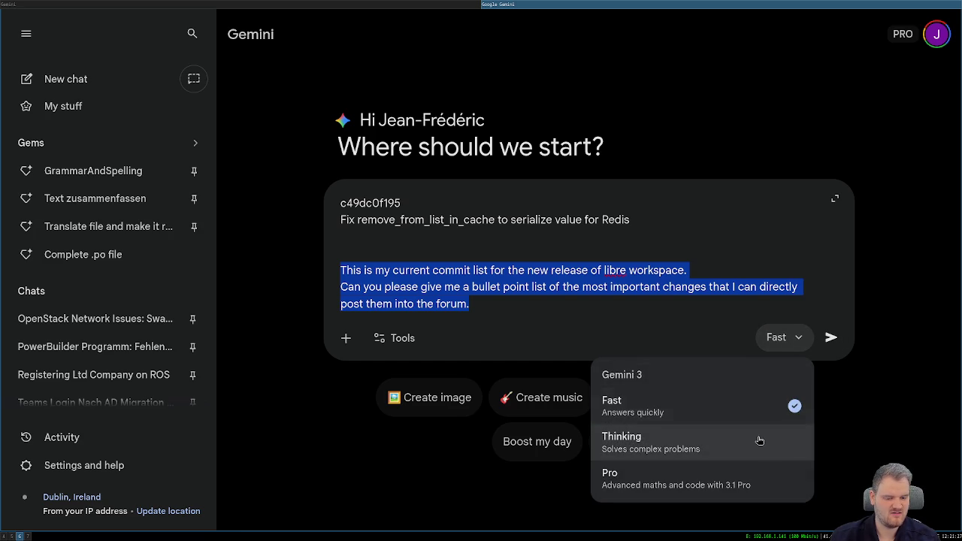
left_click(759, 441)
left_click(785, 338)
left_click(747, 443)
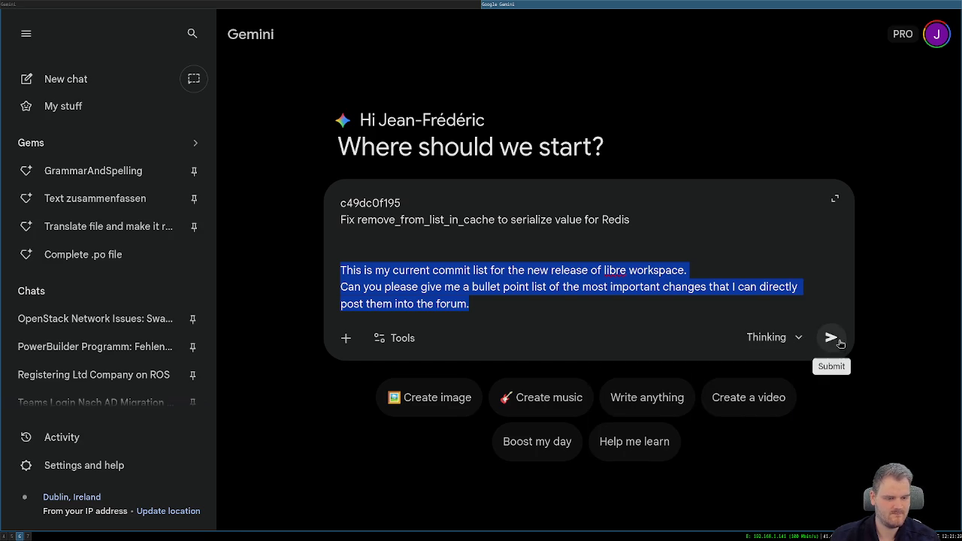
left_click(831, 338)
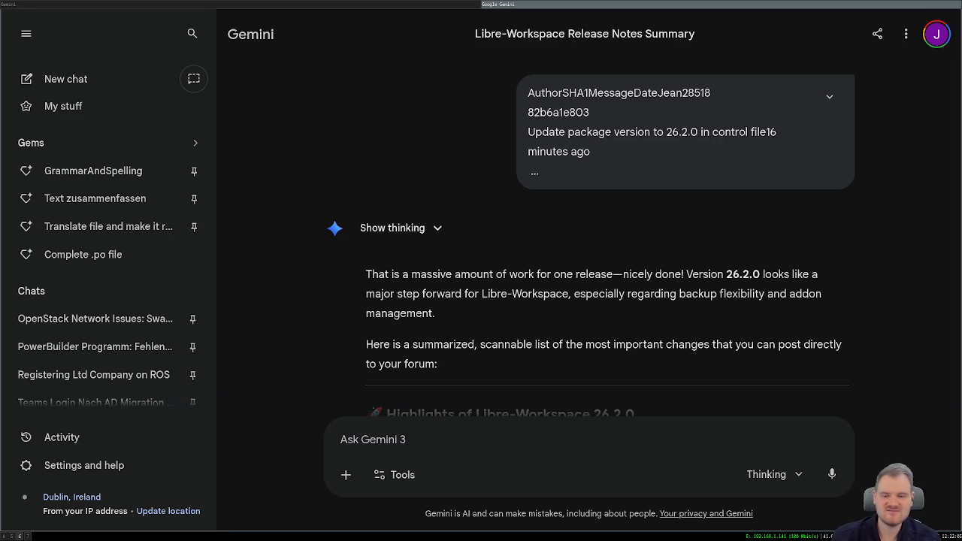
- Select Gemini's highlights from New Features through UI/UX Refinement and copy them
scroll(470, 229, "down", 2)
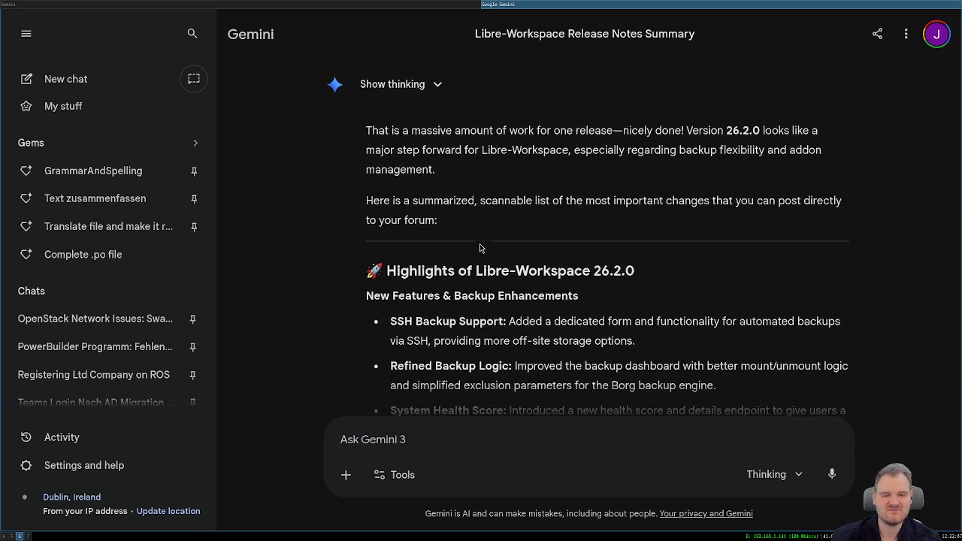
scroll(460, 256, "down", 2)
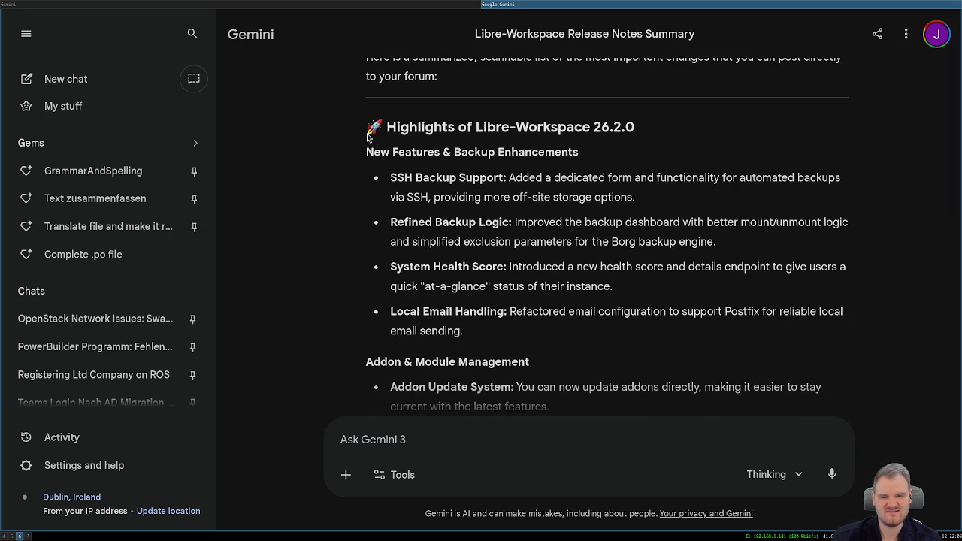
mouse_move(369, 136)
left_mouse_down()
mouse_move(567, 242)
mouse_move(555, 256)
mouse_move(508, 190)
left_mouse_up()
scroll(560, 248, "down", 1)
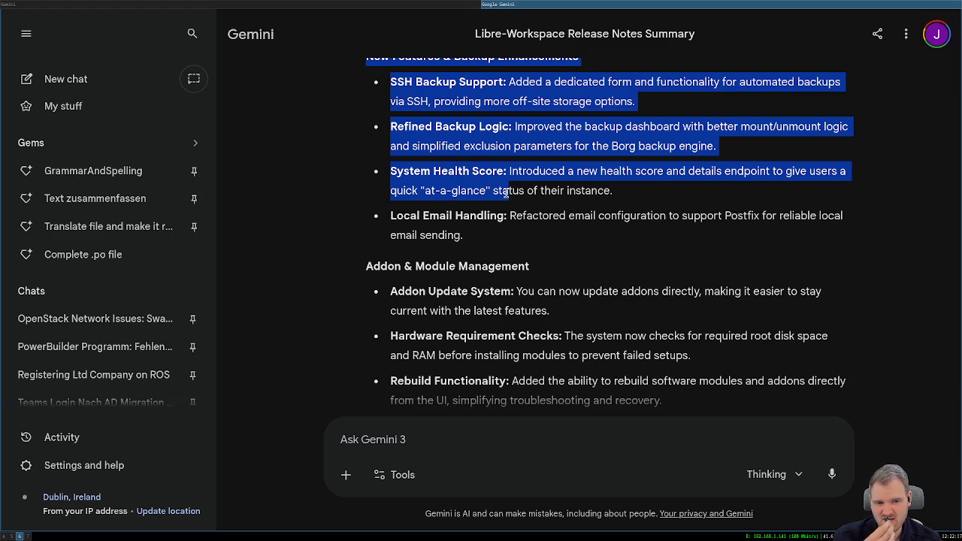
scroll(507, 194, "down", 3)
mouse_move(507, 194)
left_mouse_down()
mouse_move(507, 204)
mouse_move(526, 181)
mouse_move(827, 312)
left_mouse_up()
scroll(506, 204, "down", 2)
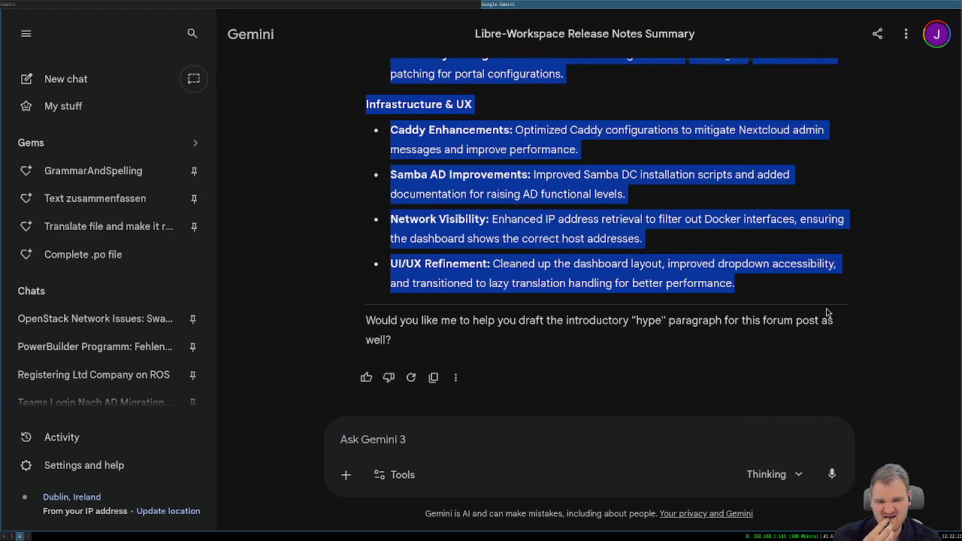
right_click(601, 284)
left_click(634, 294)
- Go back to the browser tab holding the forum announcement draft
left_click(403, 4)
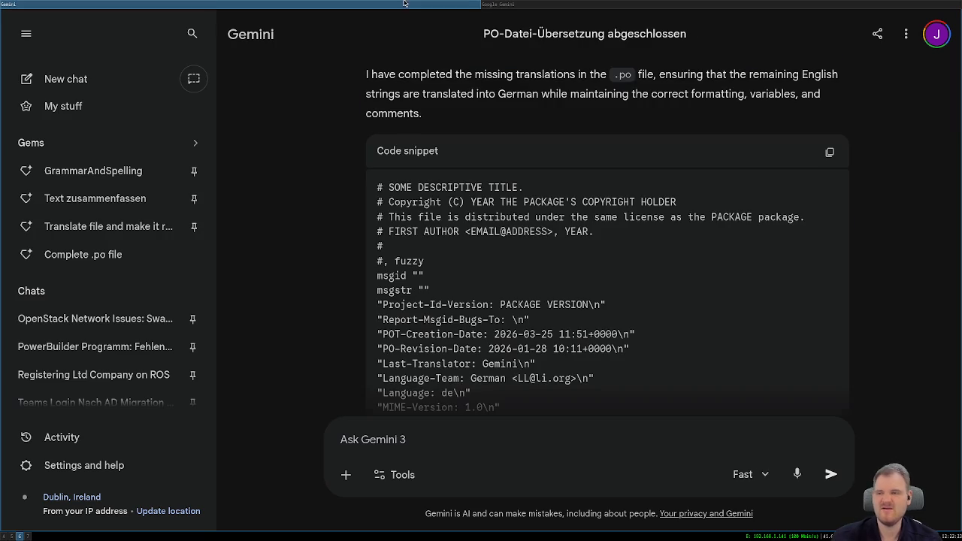
key("alt+Tab")
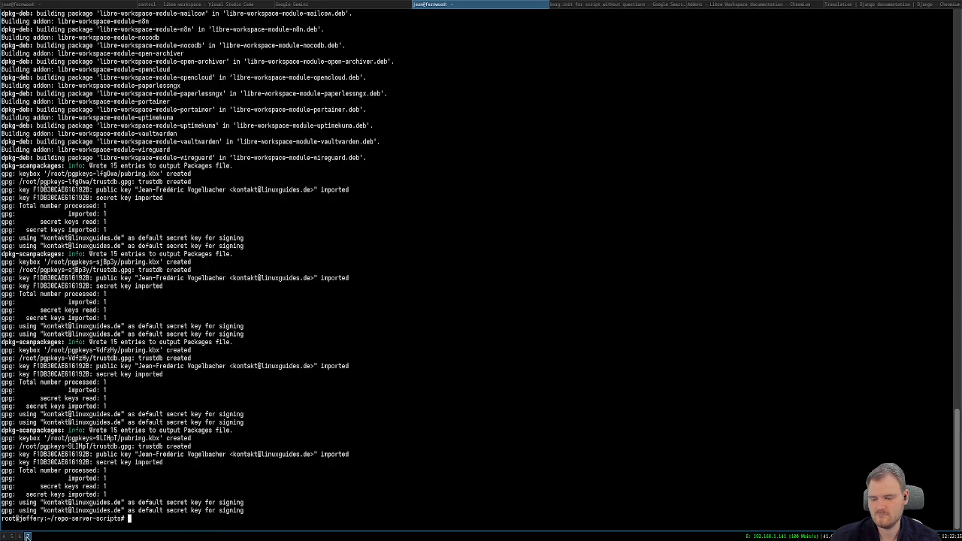
key("alt+Tab")
key("alt+Tab")
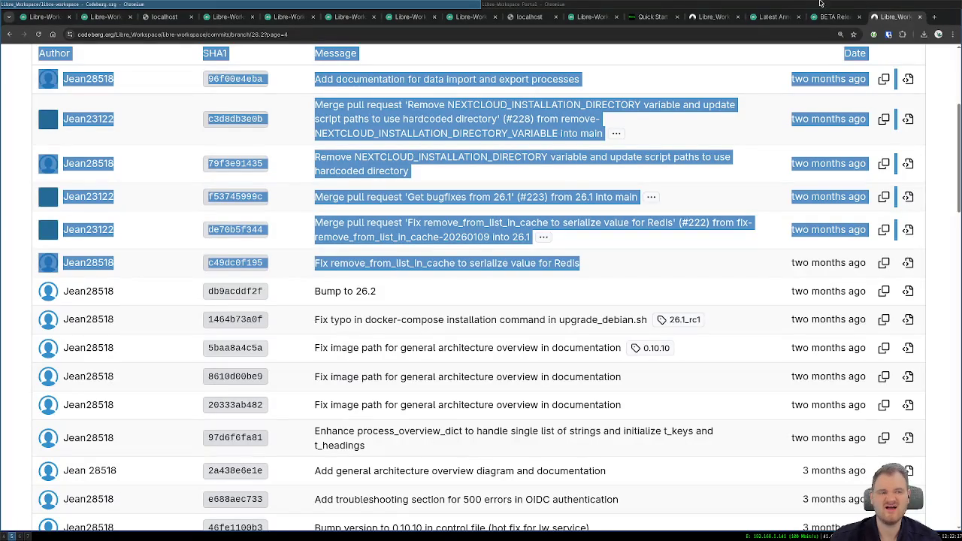
left_click(845, 17)
left_click(780, 17)
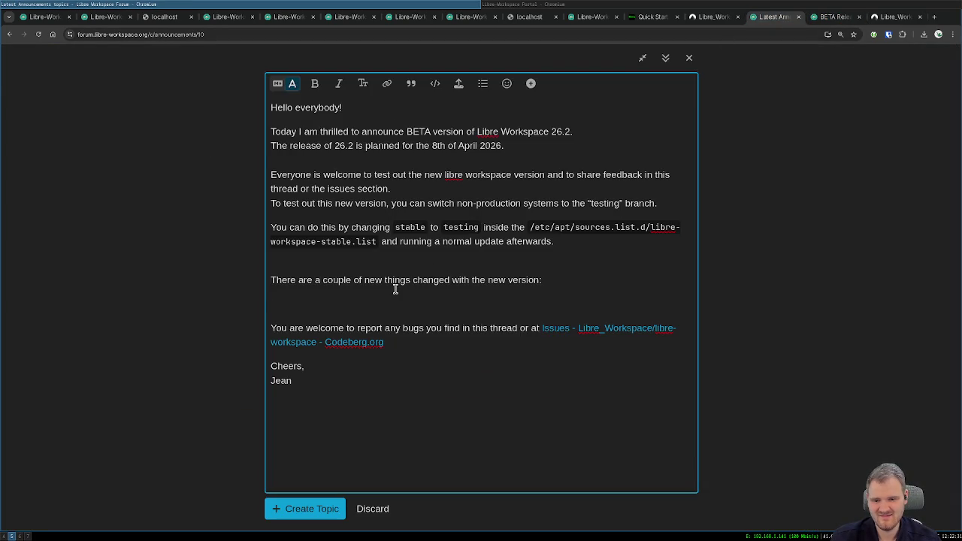
- Paste the highlights list into the draft and delete the 'There are a couple…' line
key("ctrl+v")
scroll(421, 257, "up", 4)
scroll(421, 256, "up", 4)
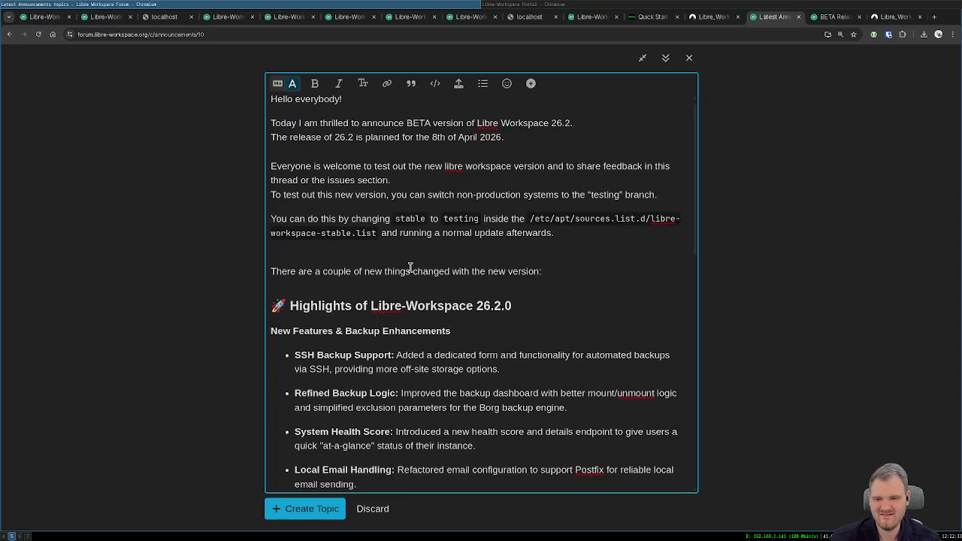
triple_click(399, 271)
key("Delete")
key("Delete")
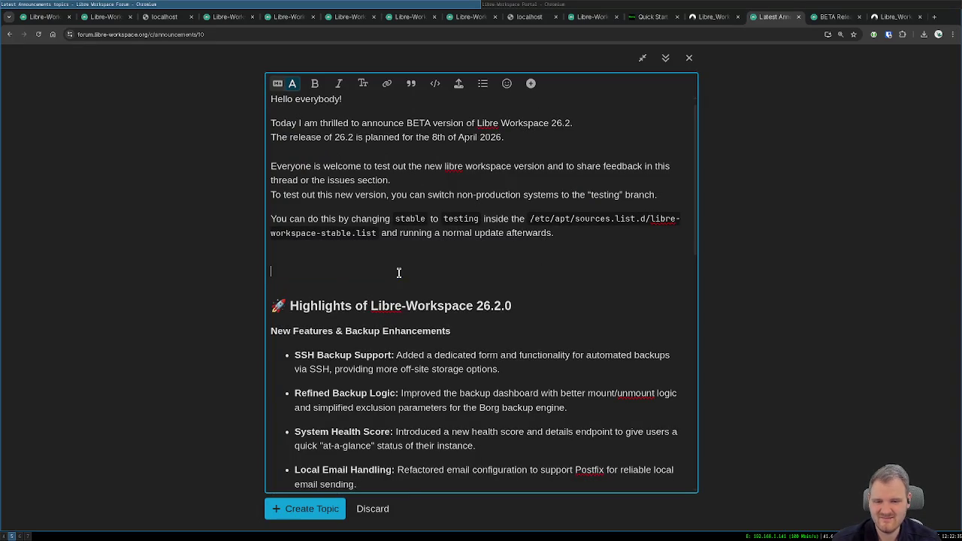
scroll(449, 297, "down", 1)
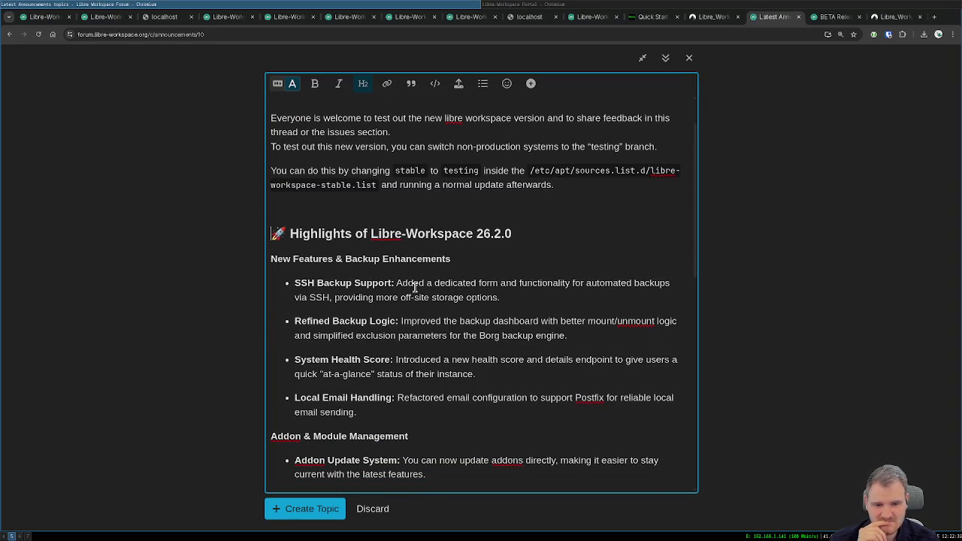
scroll(379, 297, "down", 1)
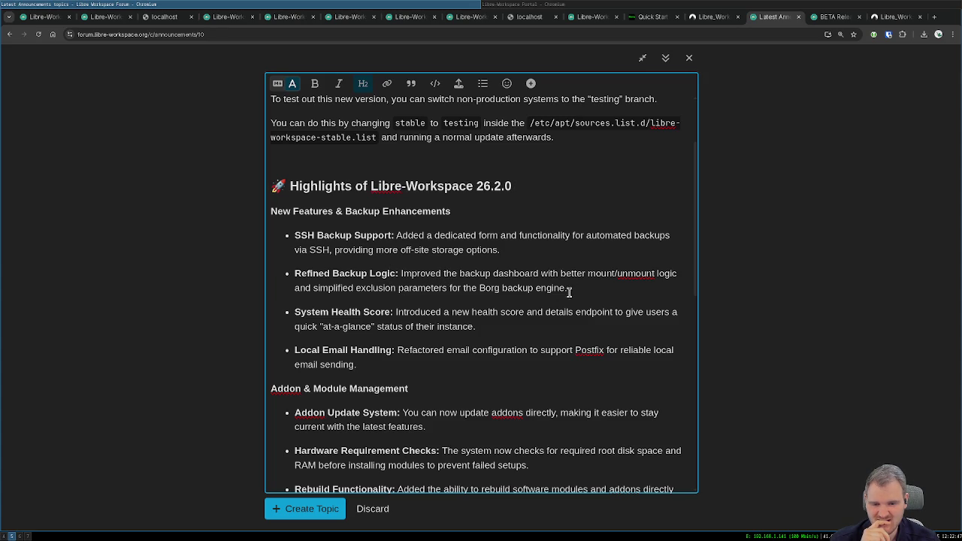
- Delete the System Health Score bullet from the New Features list
left_click_drag(579, 288, 229, 270)
key("BackSpace")
key("BackSpace")
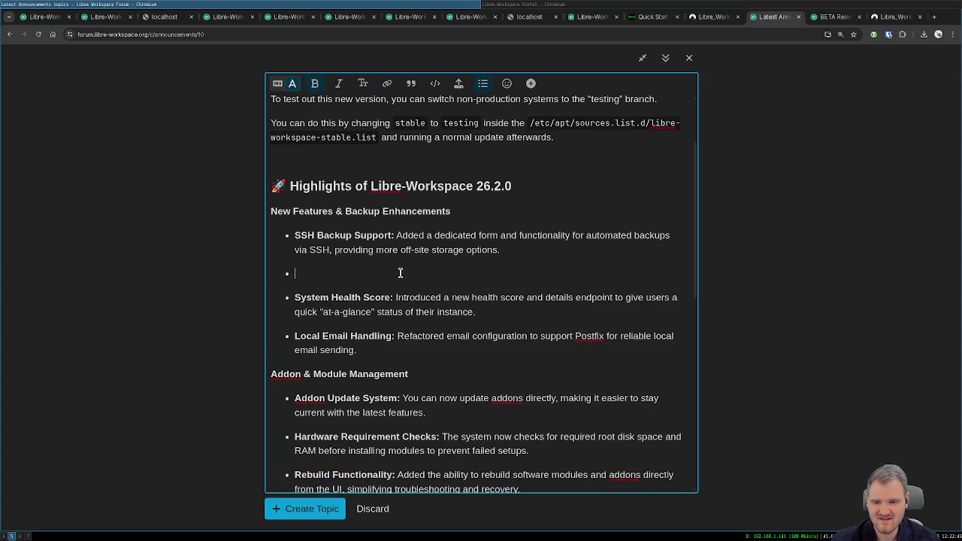
left_click_drag(475, 288, 192, 270)
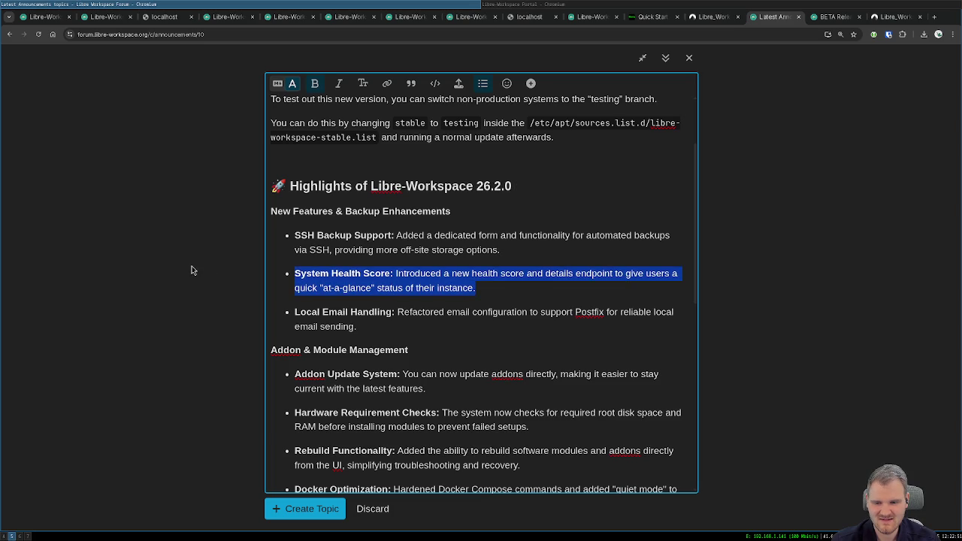
key("BackSpace")
key("BackSpace")
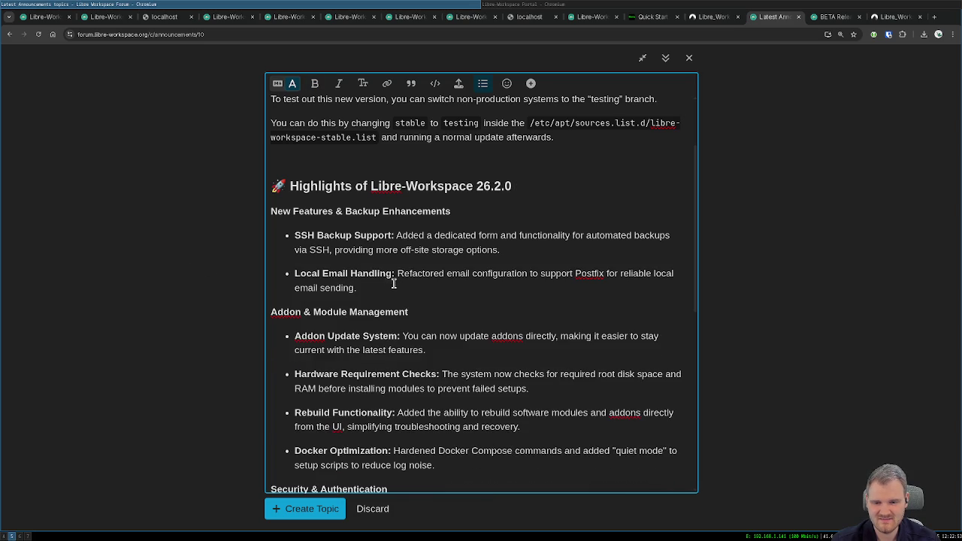
left_click_drag(358, 288, 248, 279)
scroll(433, 270, "down", 3)
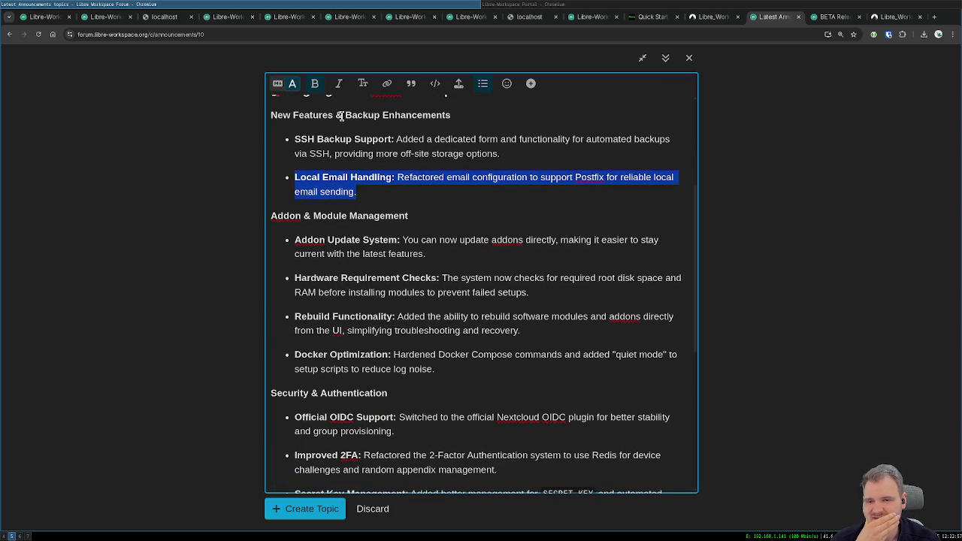
left_click_drag(336, 115, 471, 119)
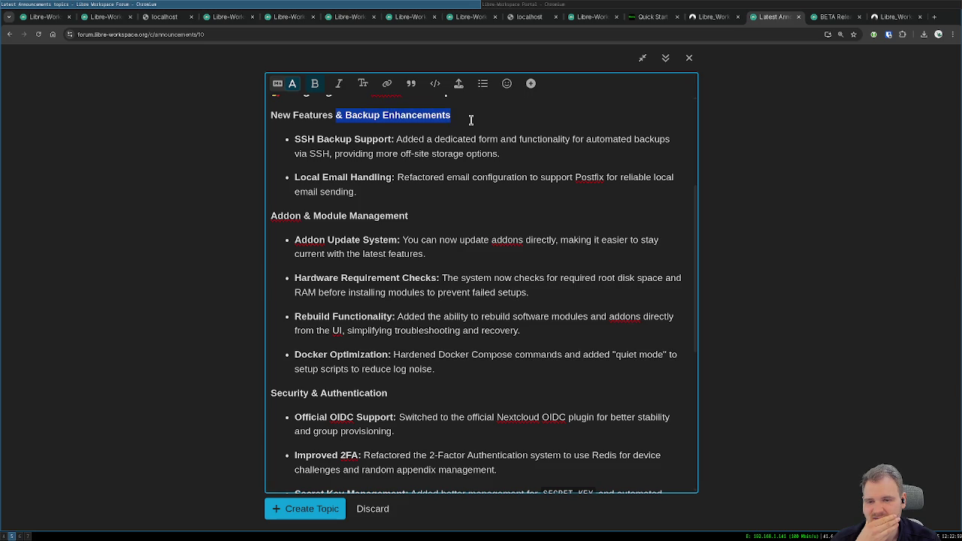
left_click(387, 194)
scroll(370, 222, "down", 1)
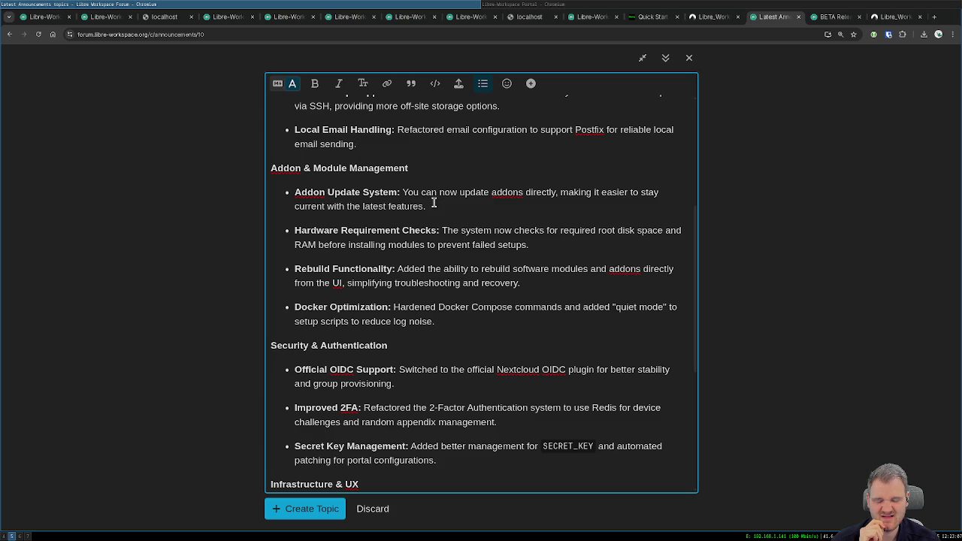
- Append 'via API Call', 'and dpkg errors' and '(Django internals)' to their highlight bullets
left_click(557, 192)
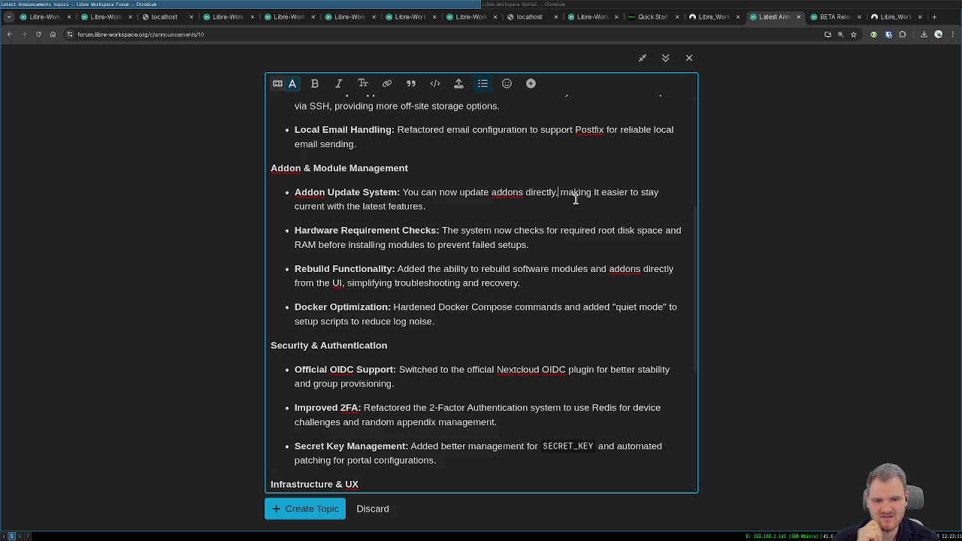
type("via API Call")
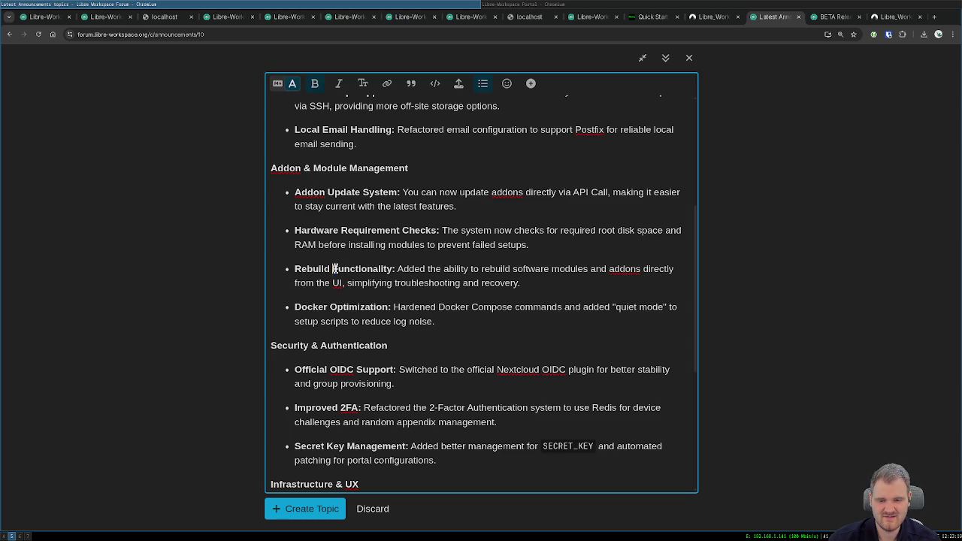
left_click_drag(333, 268, 534, 280)
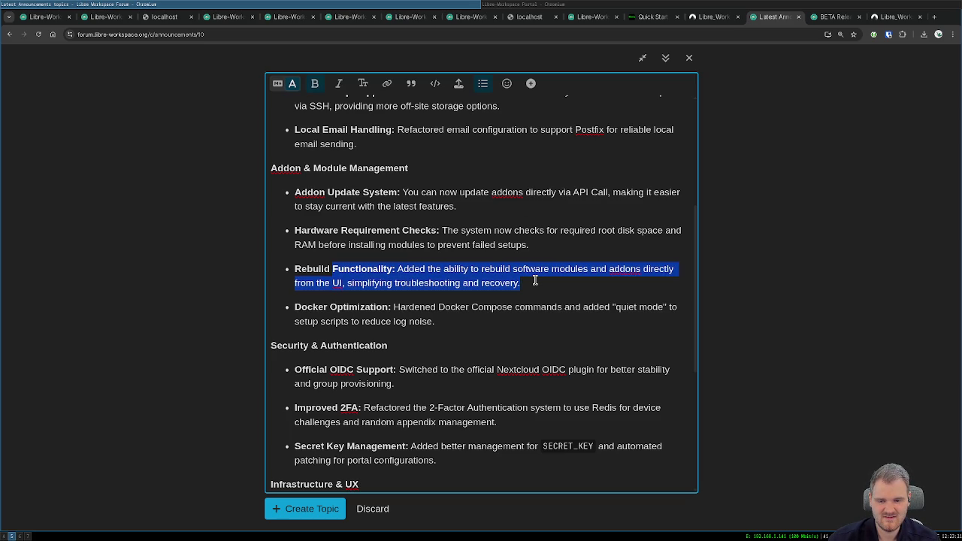
scroll(427, 300, "down", 1)
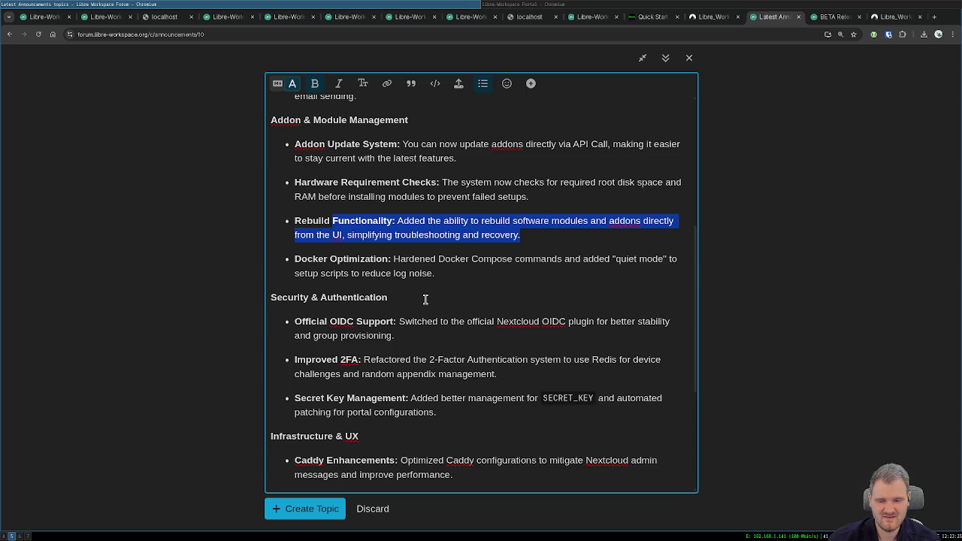
left_click(440, 279)
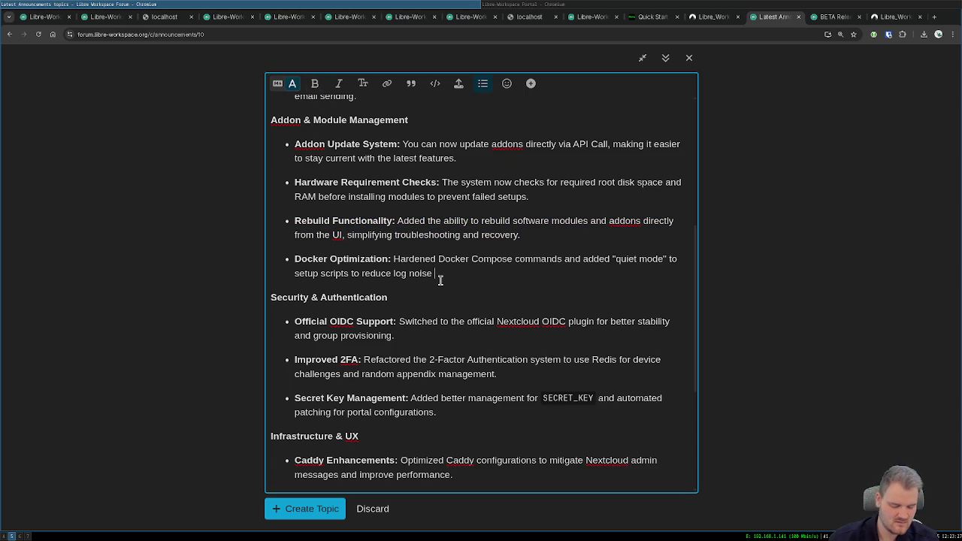
type("and dpkg errors.")
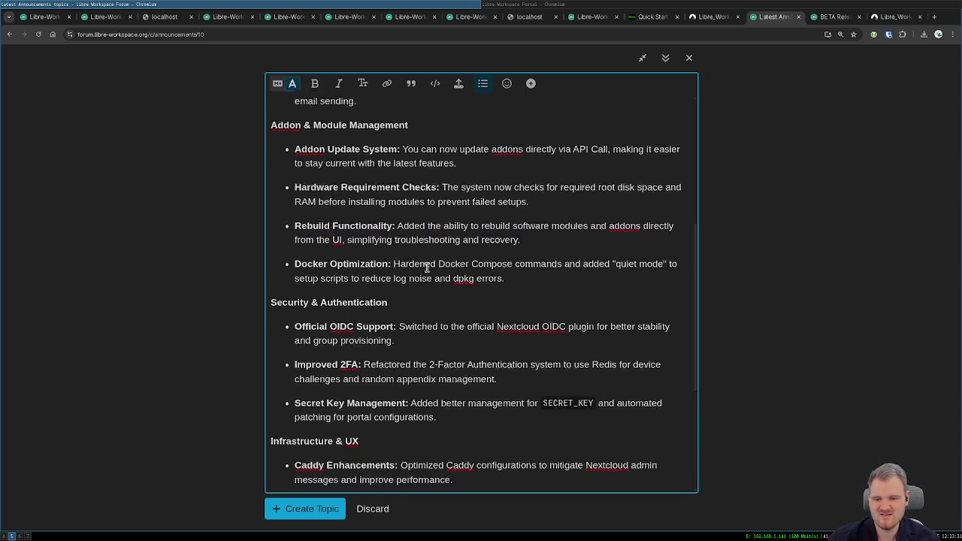
scroll(441, 280, "down", 3)
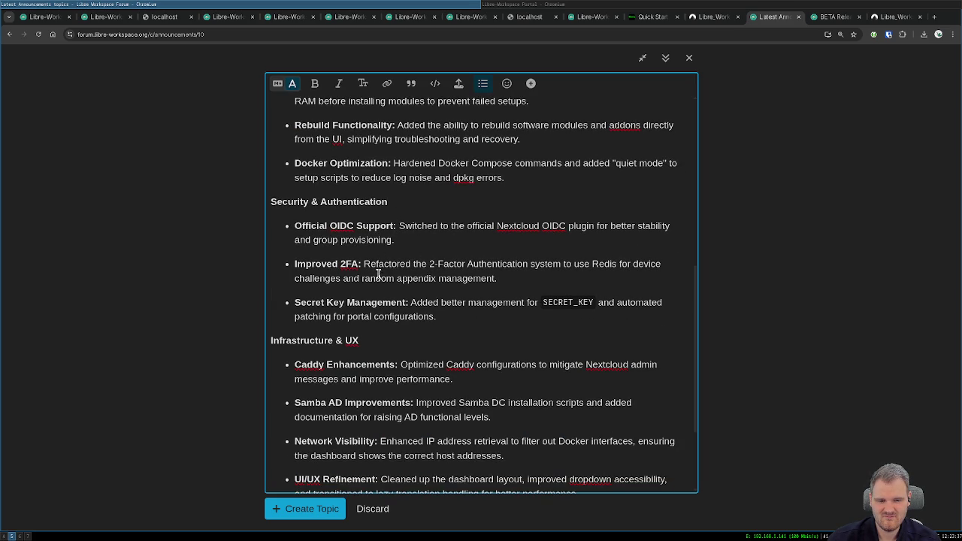
left_click(452, 314)
type("(Django inter")
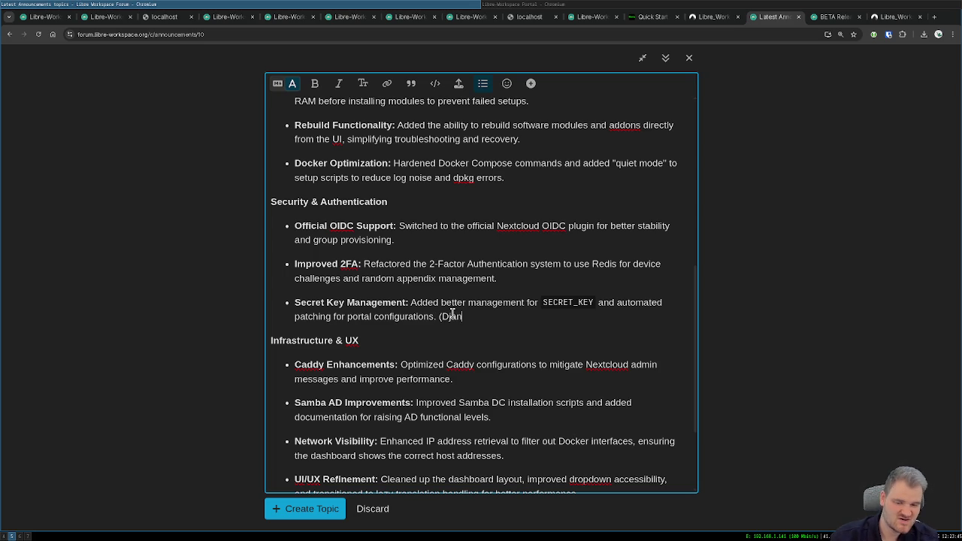
type("nals")
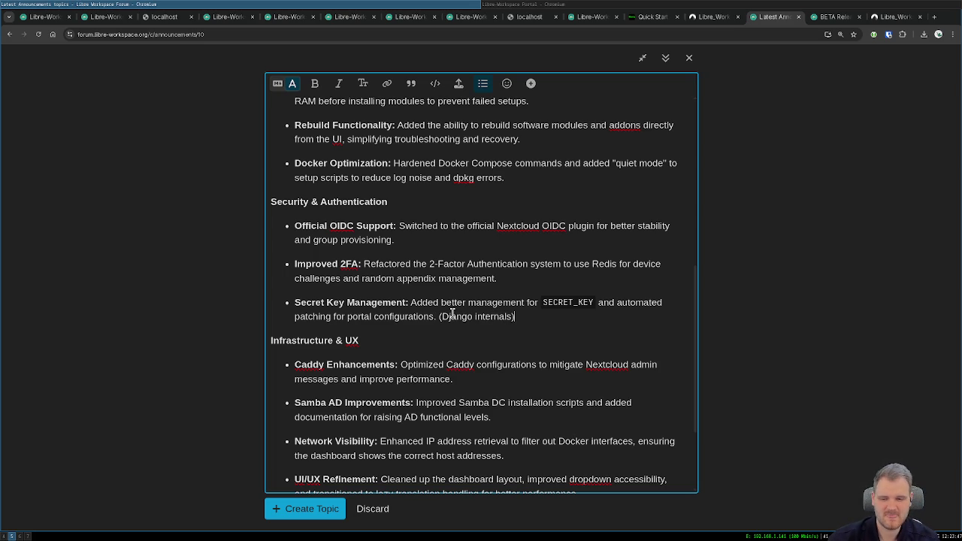
- Rewrite the UI/UX Refinement bullet to end 'fixed german/english translations for many forms.'
scroll(451, 308, "down", 4)
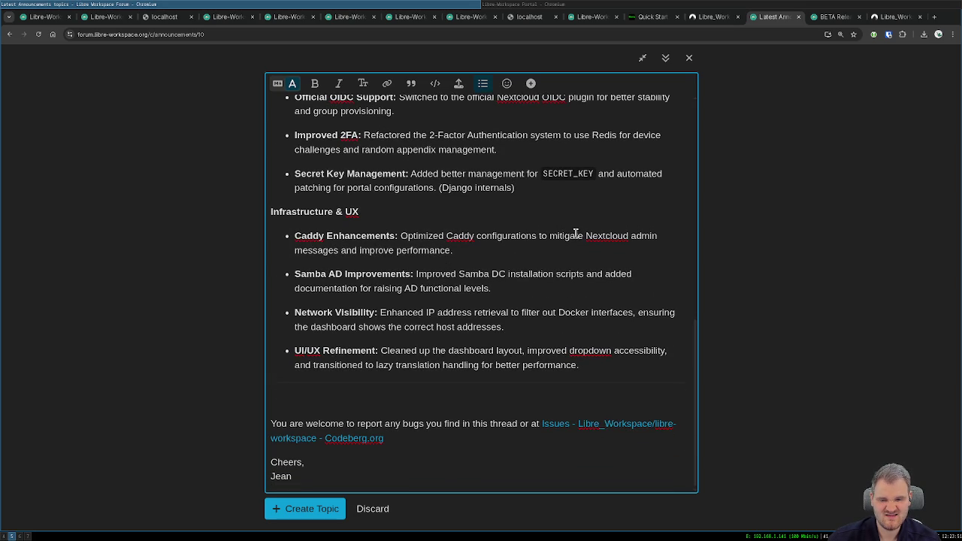
left_click_drag(495, 251, 297, 234)
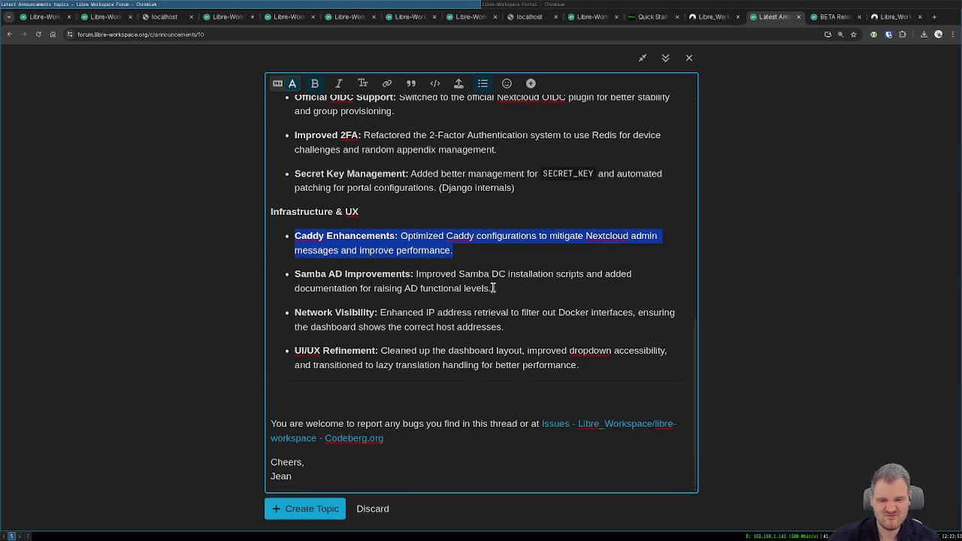
left_click_drag(493, 288, 288, 277)
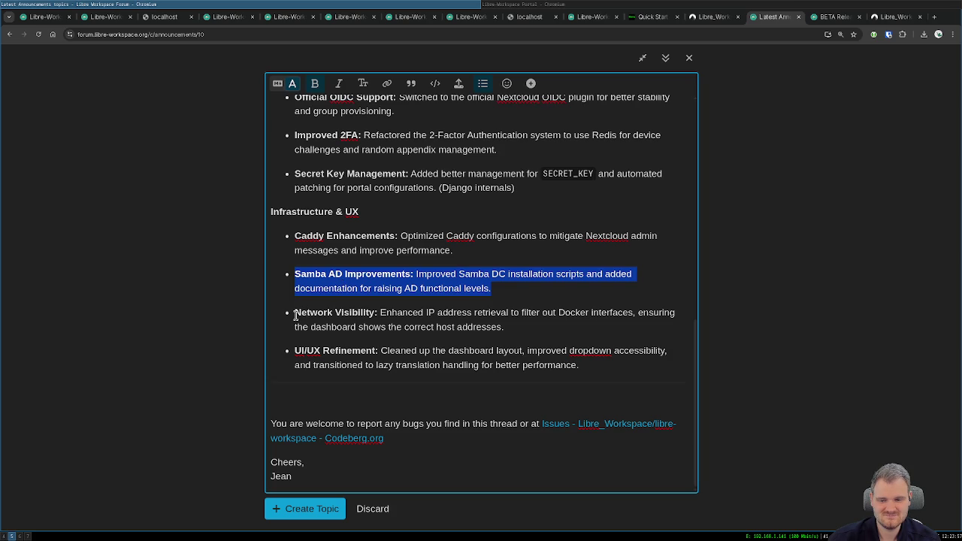
left_click_drag(295, 314, 534, 323)
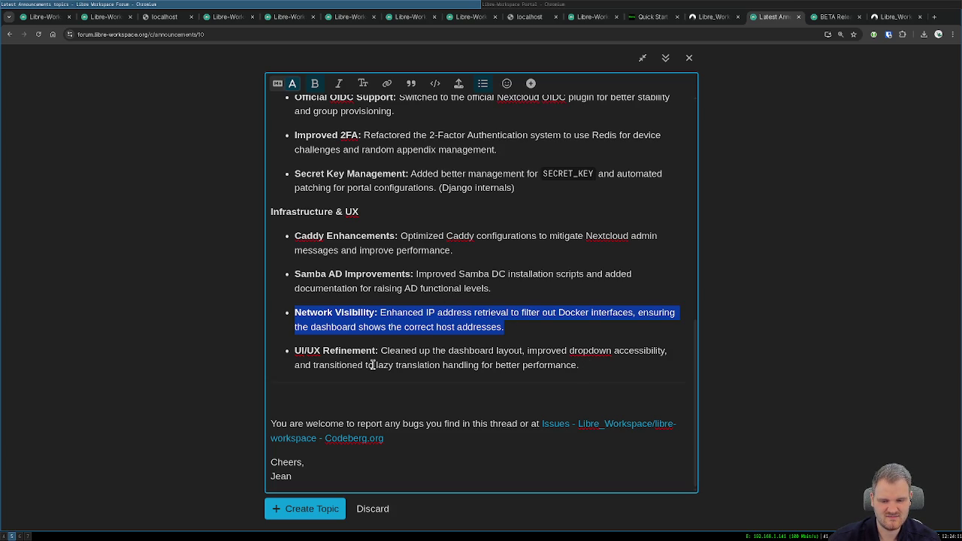
left_click_drag(375, 364, 618, 359)
key("BackSpace")
key("BackSpace")
key("BackSpace")
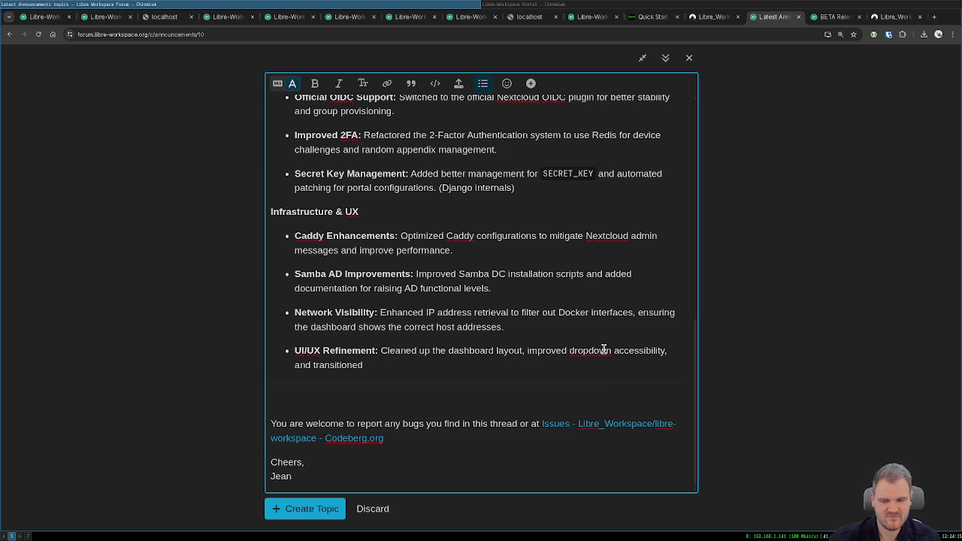
key("BackSpace")
key("BackSpace")
key("BackSpace")
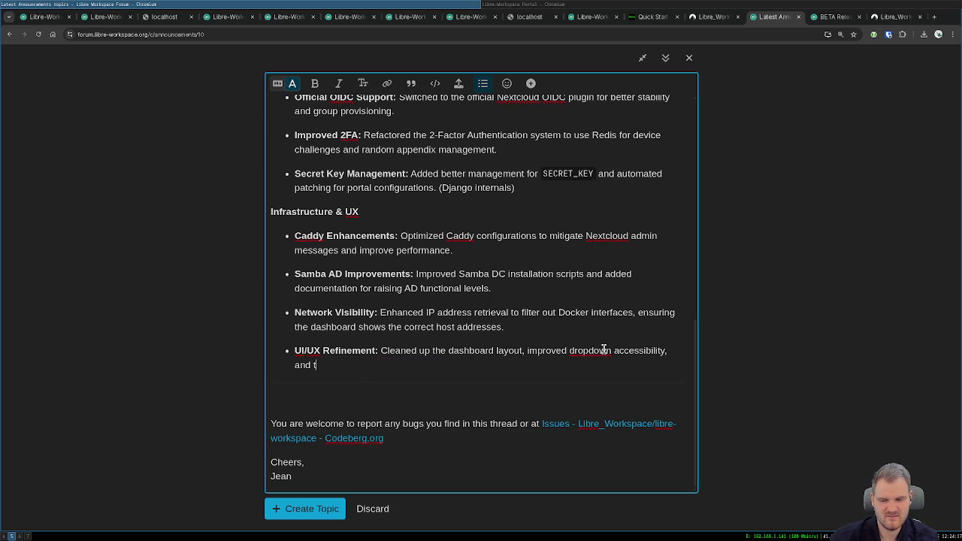
type("fxed")
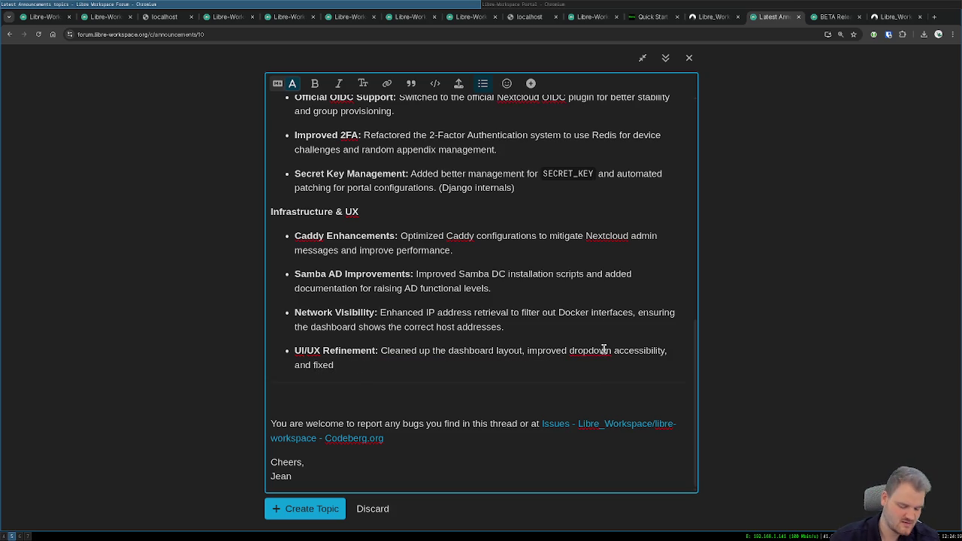
type("german ")
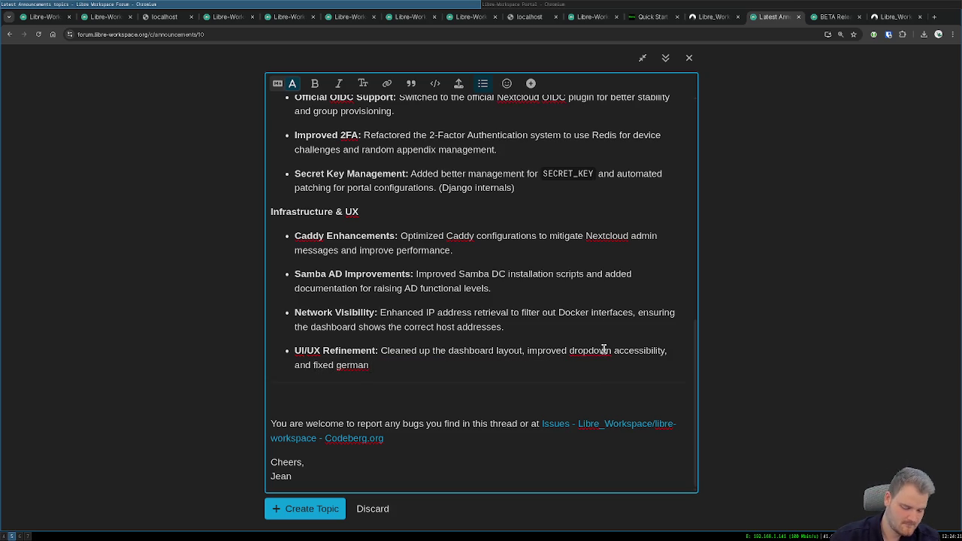
type("/english tr")
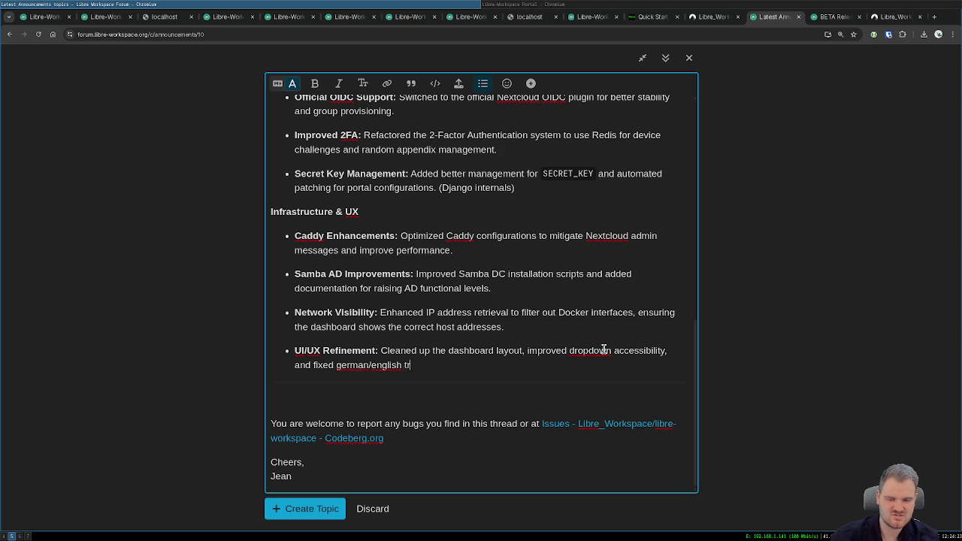
type("anslations for")
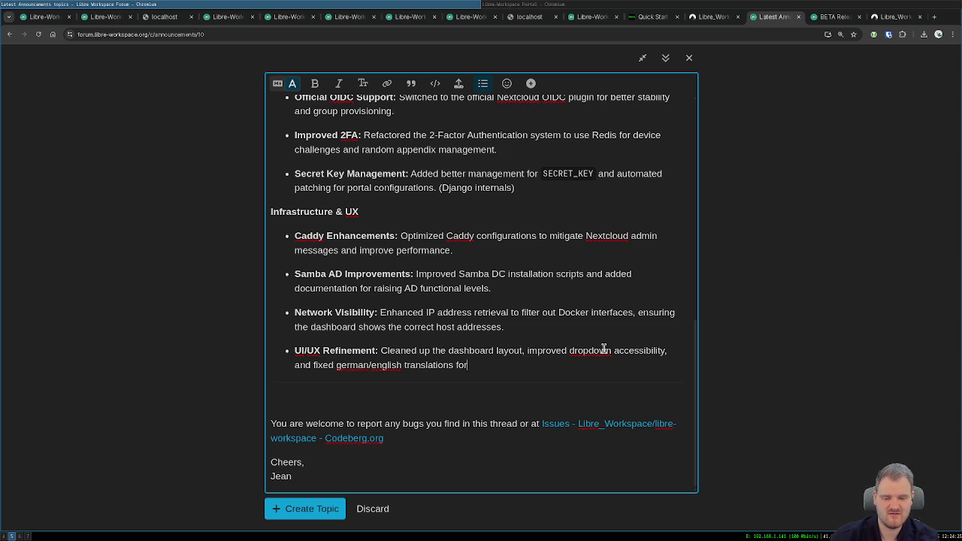
type(" many forms.")
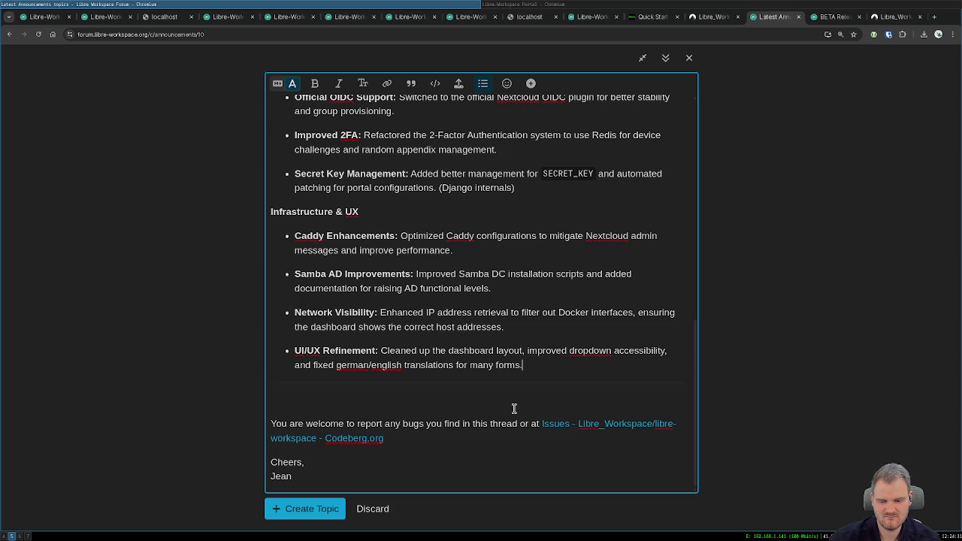
left_click(381, 395)
scroll(383, 391, "up", 6)
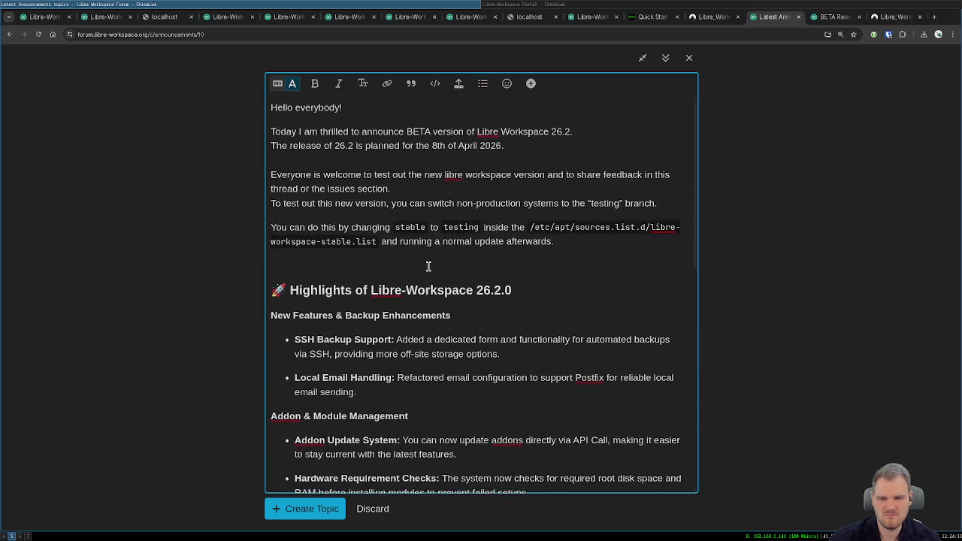
scroll(408, 338, "down", 10)
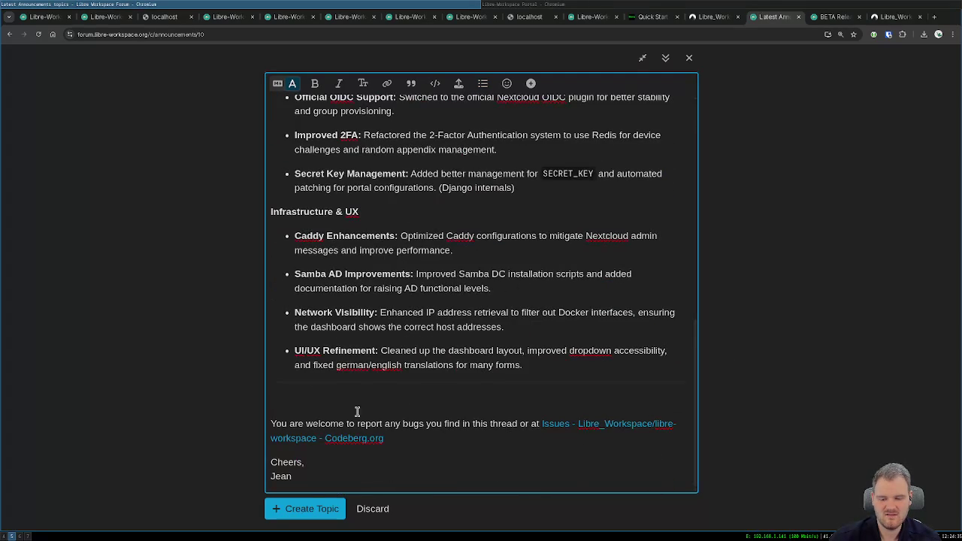
- Title the announcement 'BETA Release 26.2' and create the topic
left_click(304, 510)
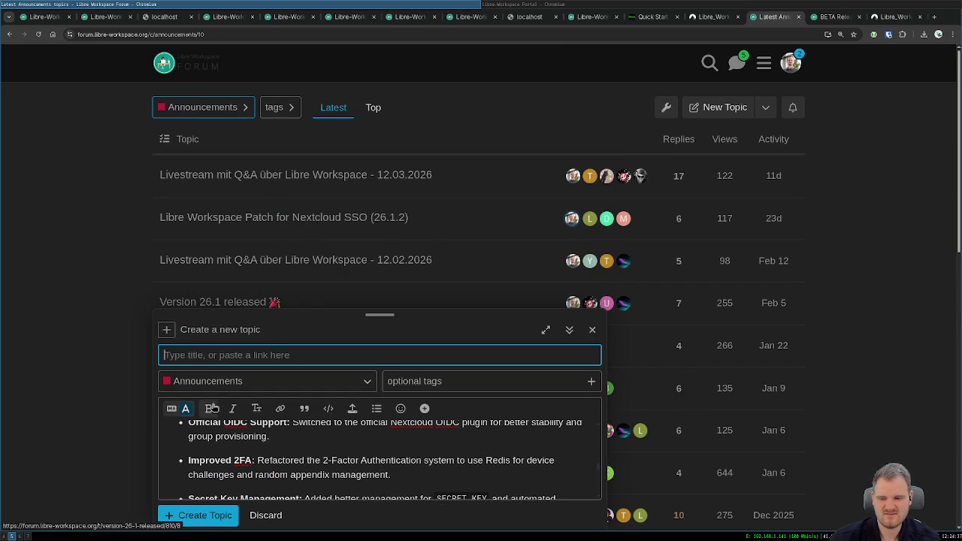
scroll(266, 434, "up", 8)
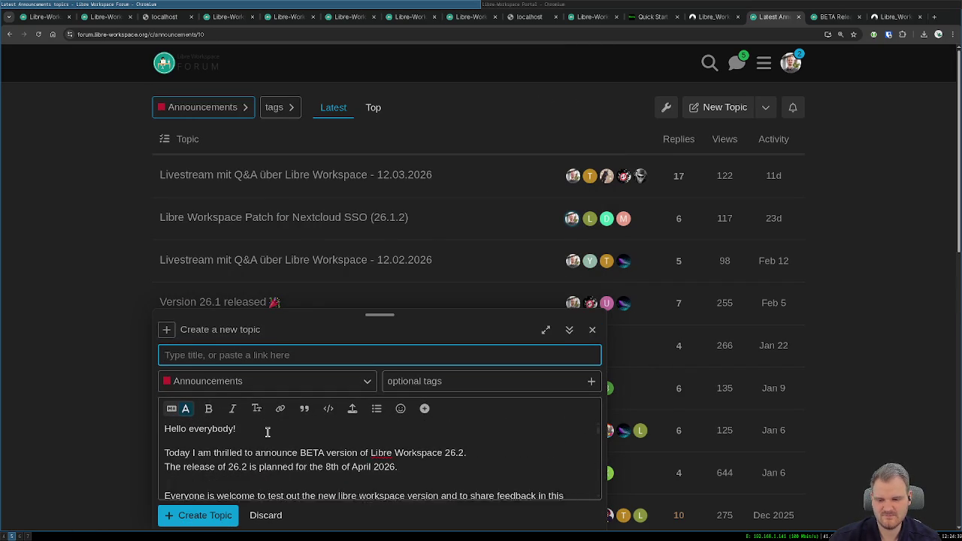
scroll(275, 236, "down", 2)
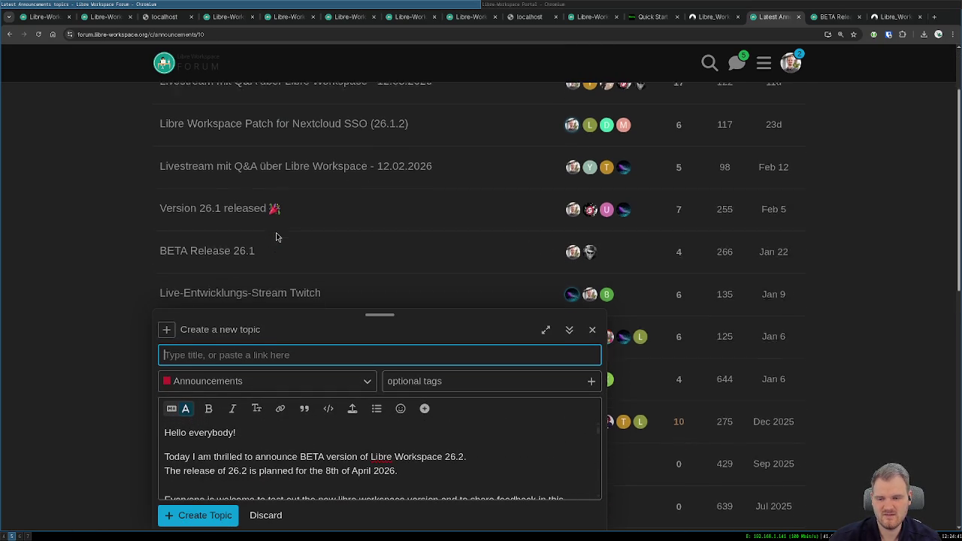
type("BETA")
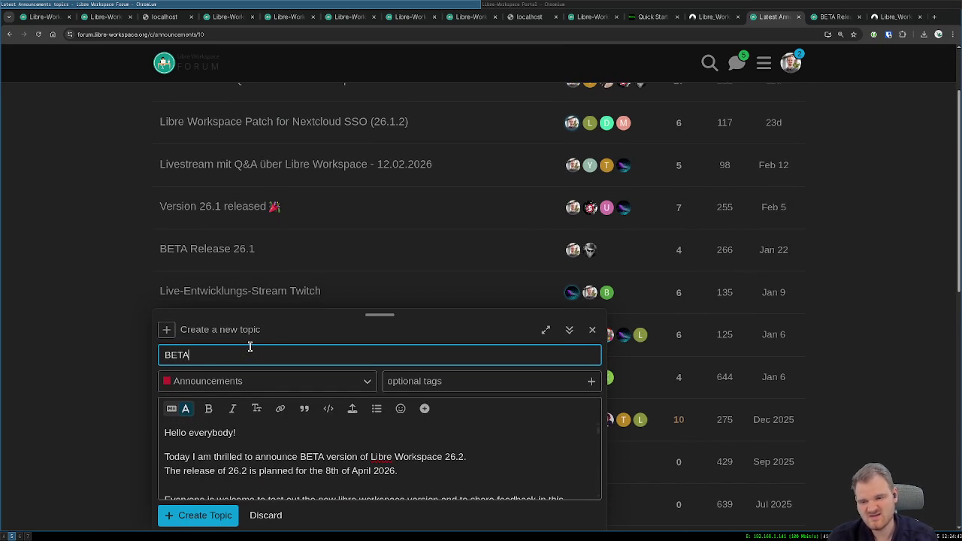
type(" Release")
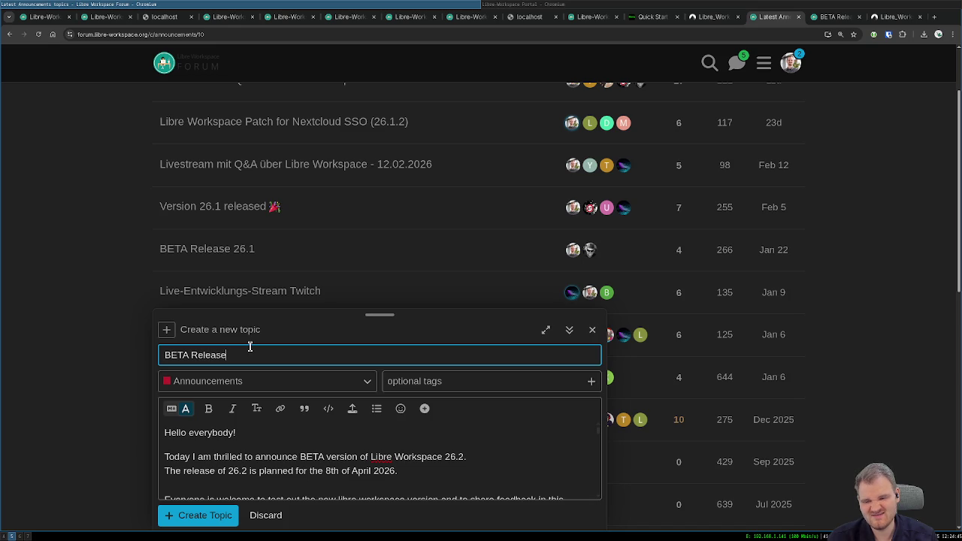
type(" 26.2")
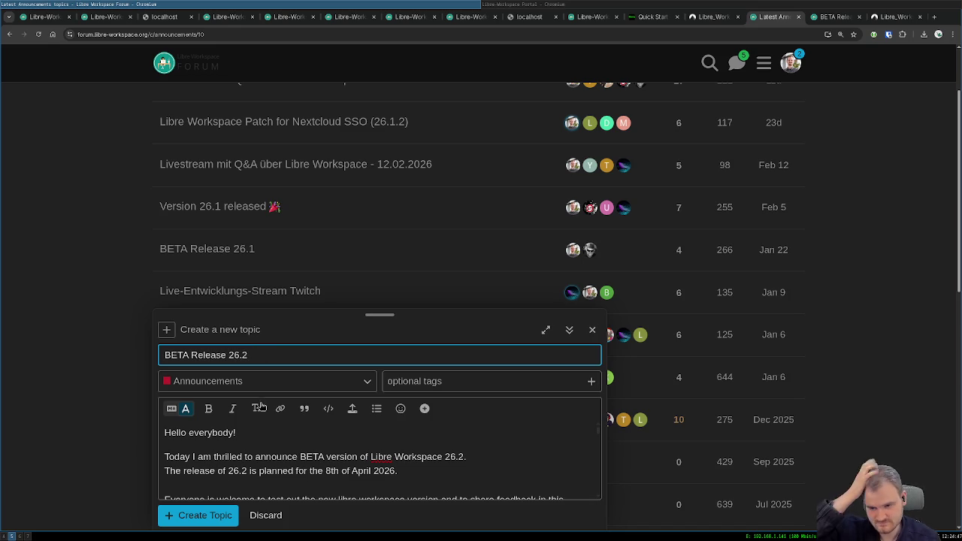
left_click(214, 516)
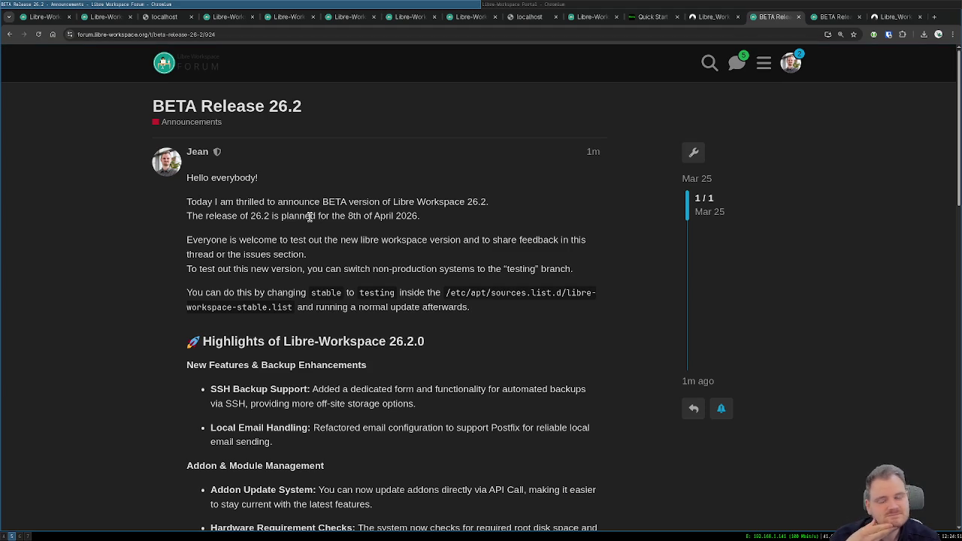
- Scroll through the published BETA Release 26.2 post to review it
scroll(346, 241, "down", 10)
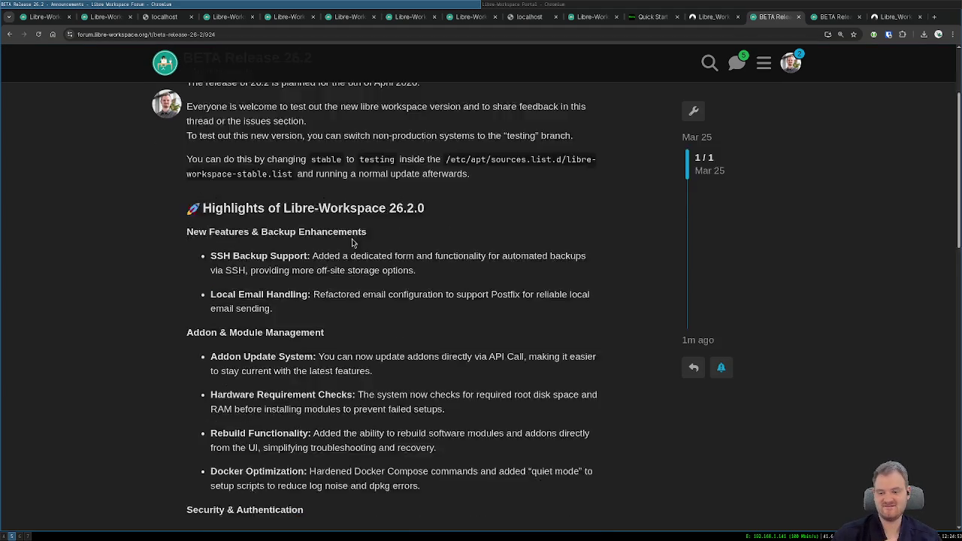
scroll(345, 243, "up", 10)
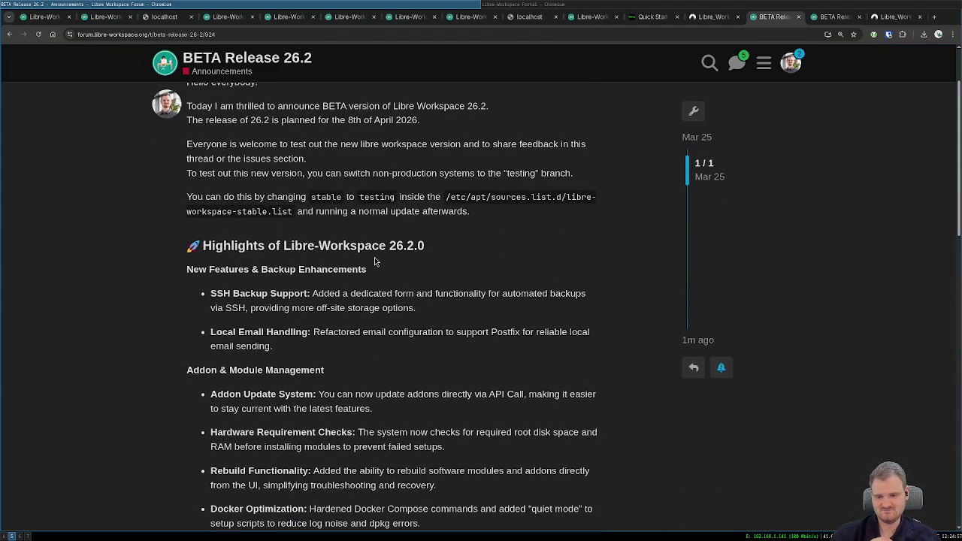
scroll(373, 261, "down", 2)
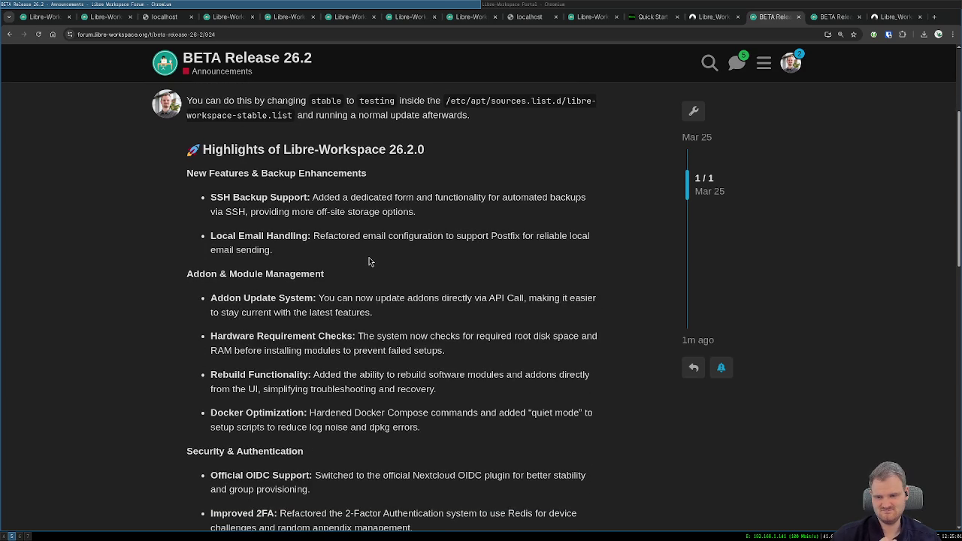
scroll(370, 261, "down", 1)
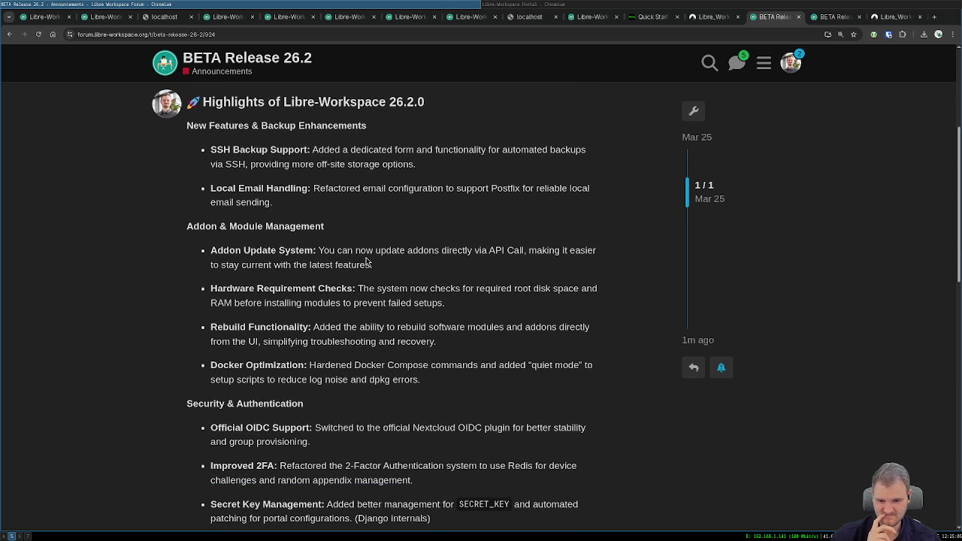
scroll(368, 260, "down", 12)
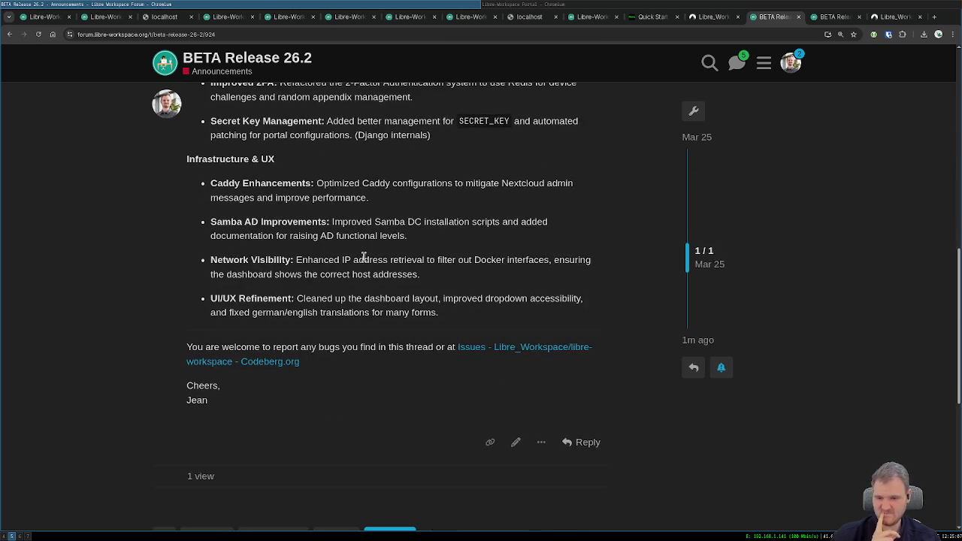
scroll(376, 250, "up", 15)
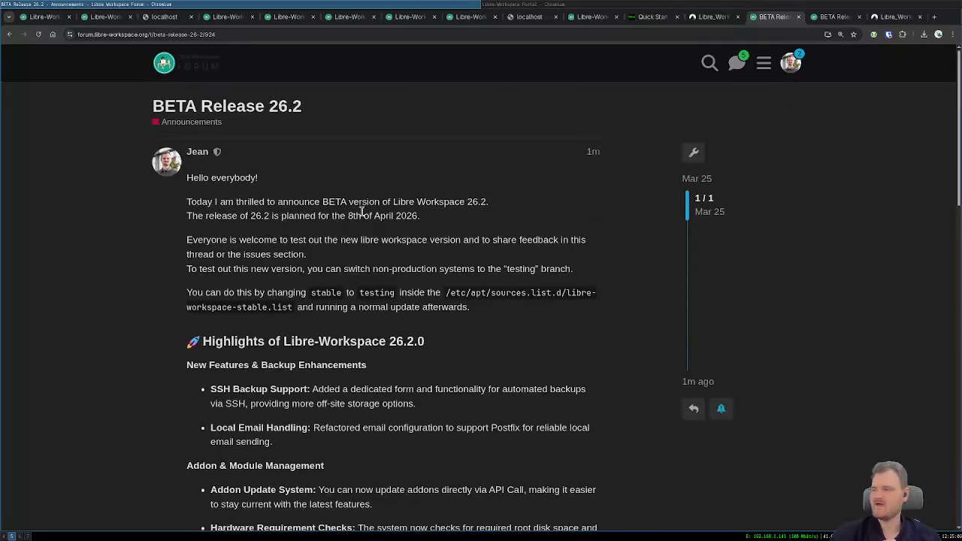
- Open and close the forum chat channels panel, then switch to the Obsidian prompt note
left_click(735, 63)
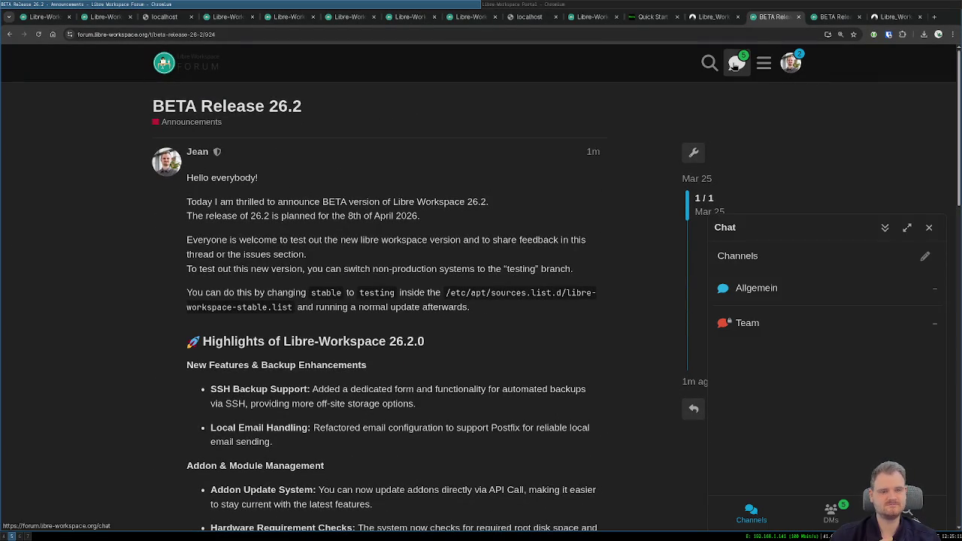
left_click(929, 227)
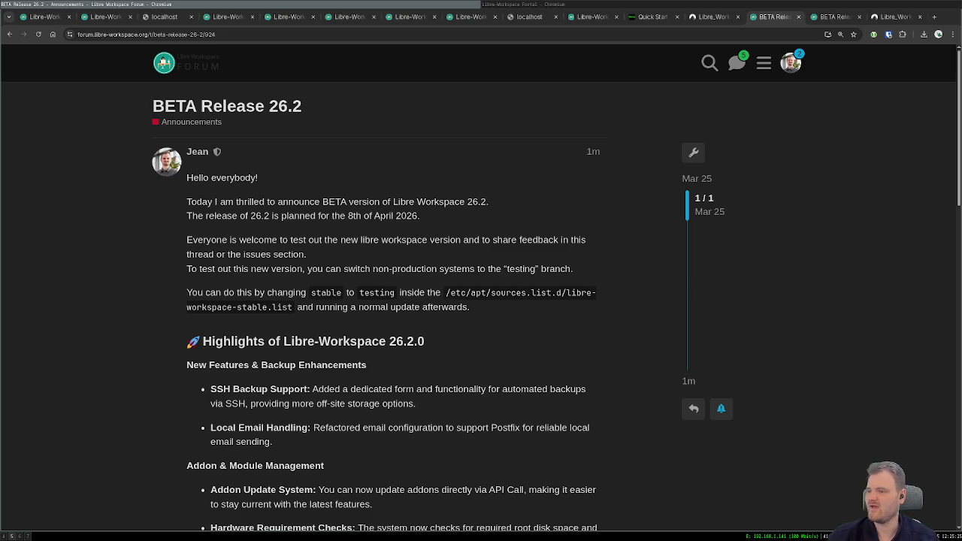
key("alt+Tab")
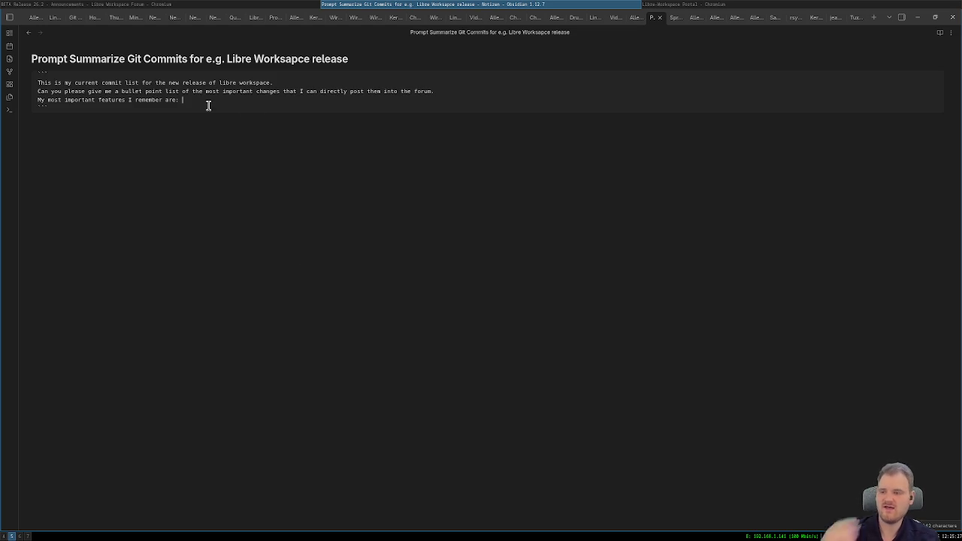
- Insert an empty line above the commit-summary code block, copy its prompt, and return to the forum
left_click(57, 70)
key("Return")
key("Up")
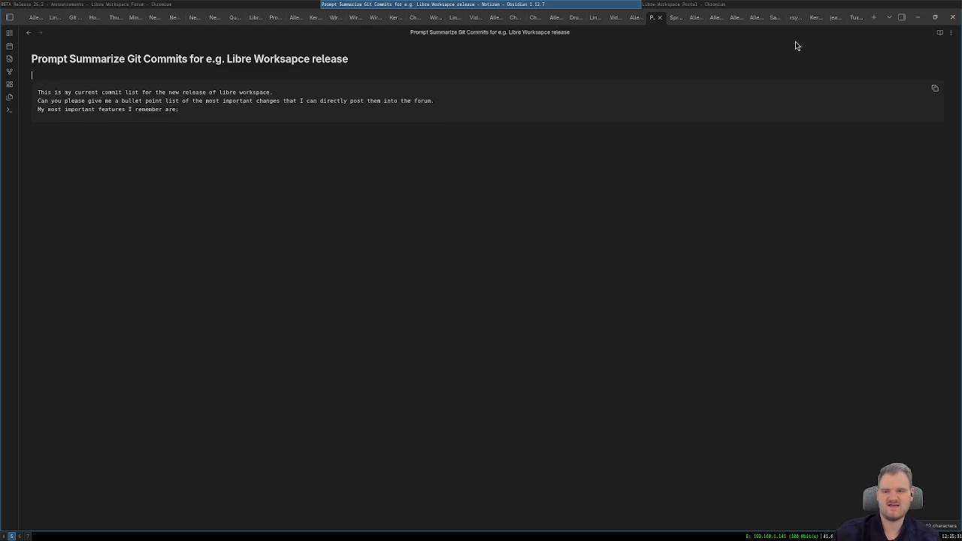
left_click(935, 89)
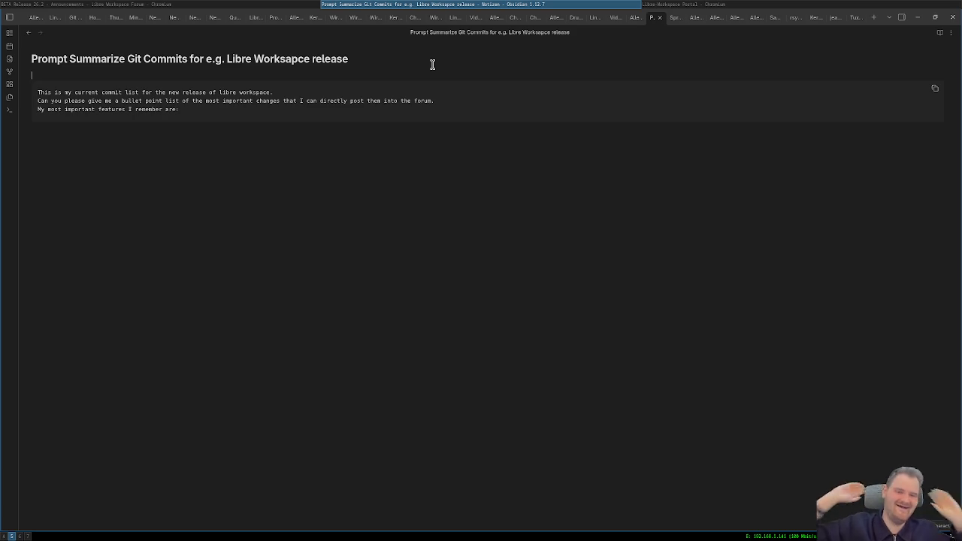
key("alt+Tab")
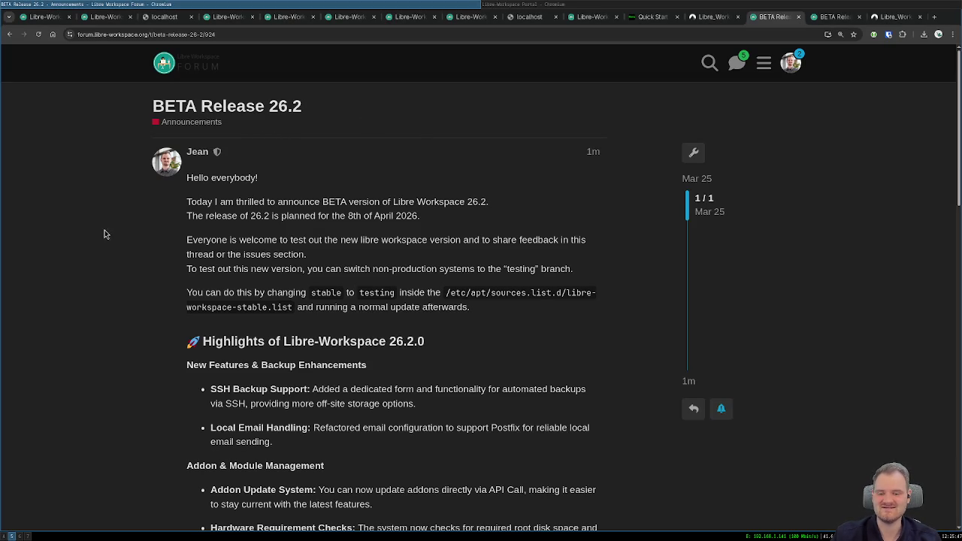
- Glance at the forum notifications, then switch to Livestream Notes.md in Mousepad
left_click(787, 64)
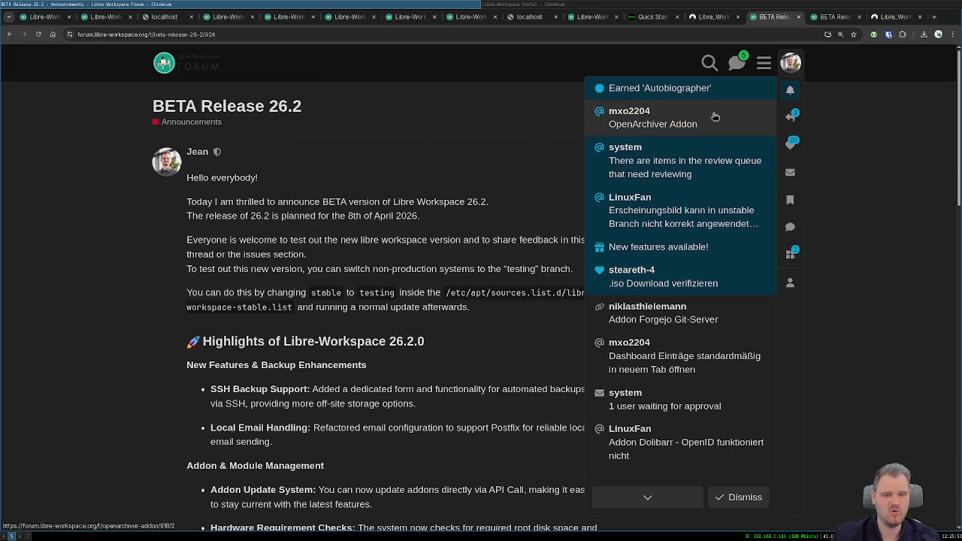
left_click(166, 239)
key("alt+Tab")
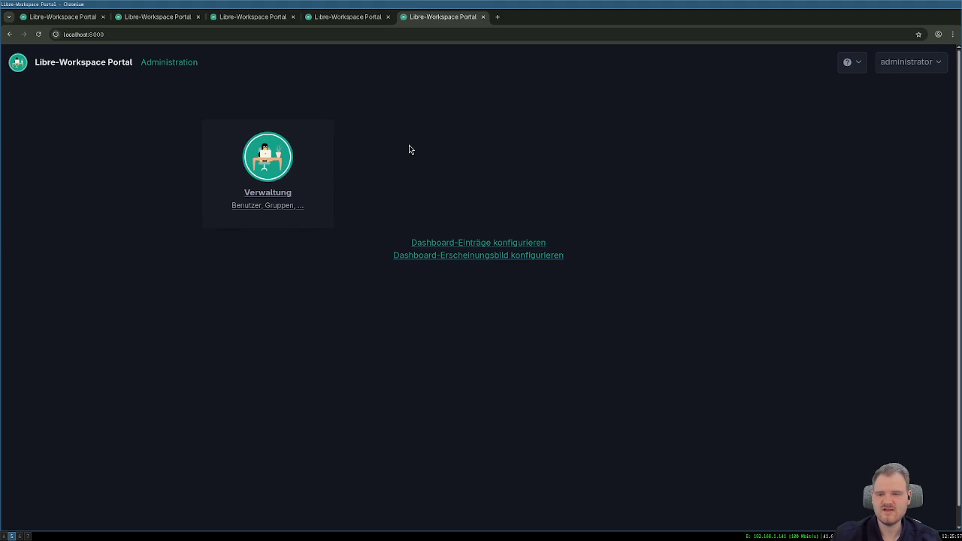
key("ctrl+alt+Right")
key("ctrl+alt+Right")
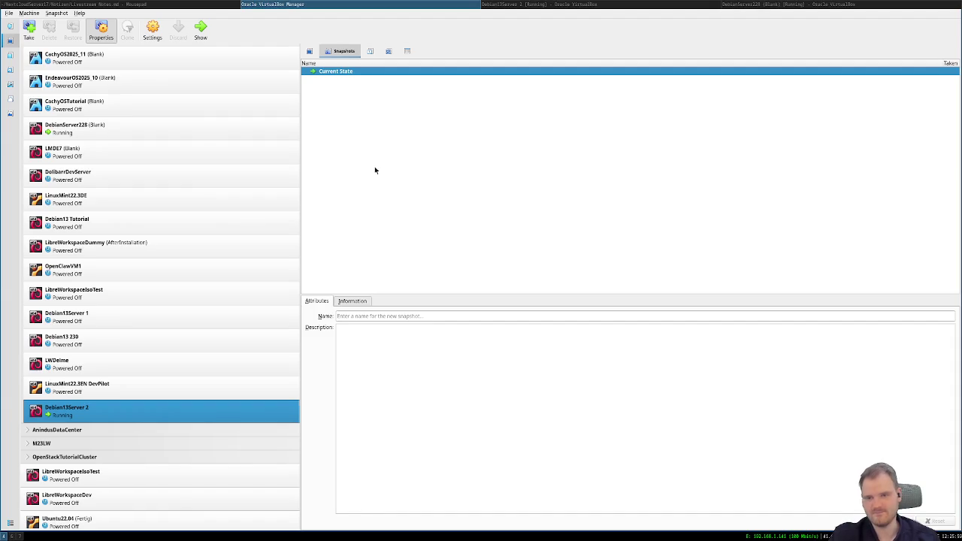
left_click(85, 4)
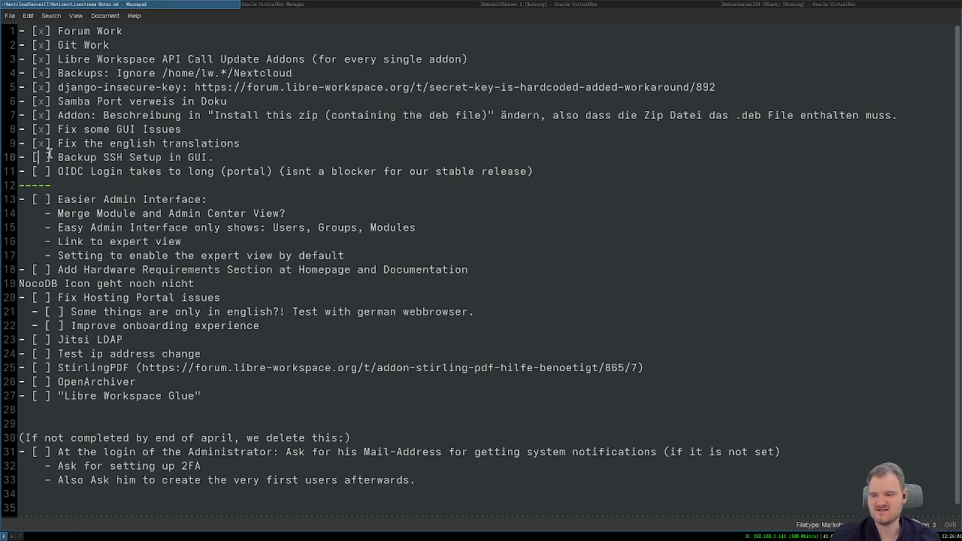
- Tick line 10's Backup SSH Setup in GUI checkbox and select the OIDC Login task text
type("x")
key("Delete")
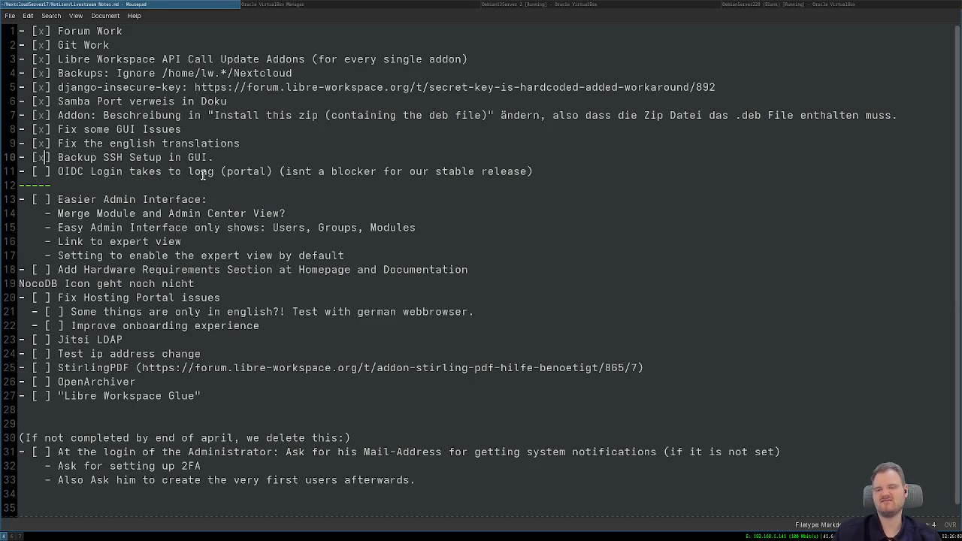
key("Down")
key("shift+Down")
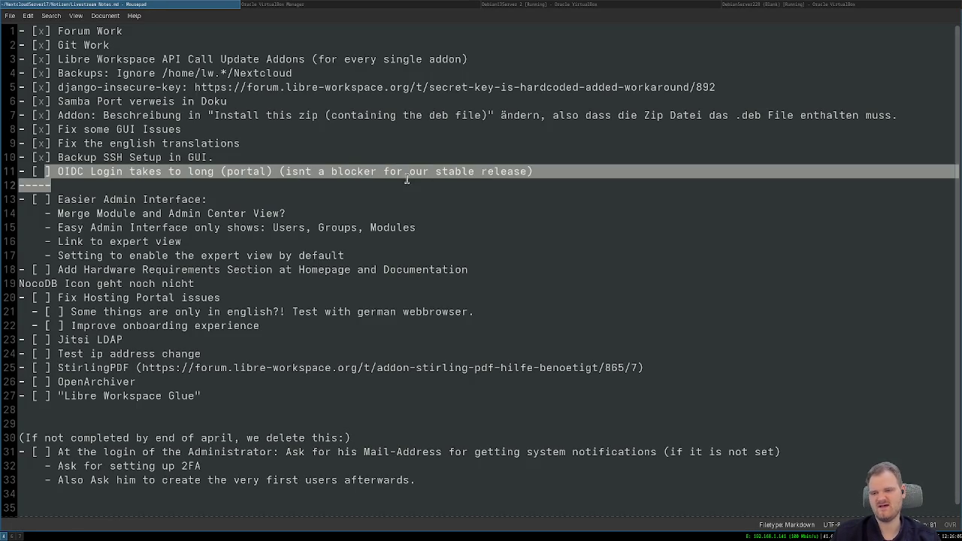
key("shift+Left")
key("shift+Left")
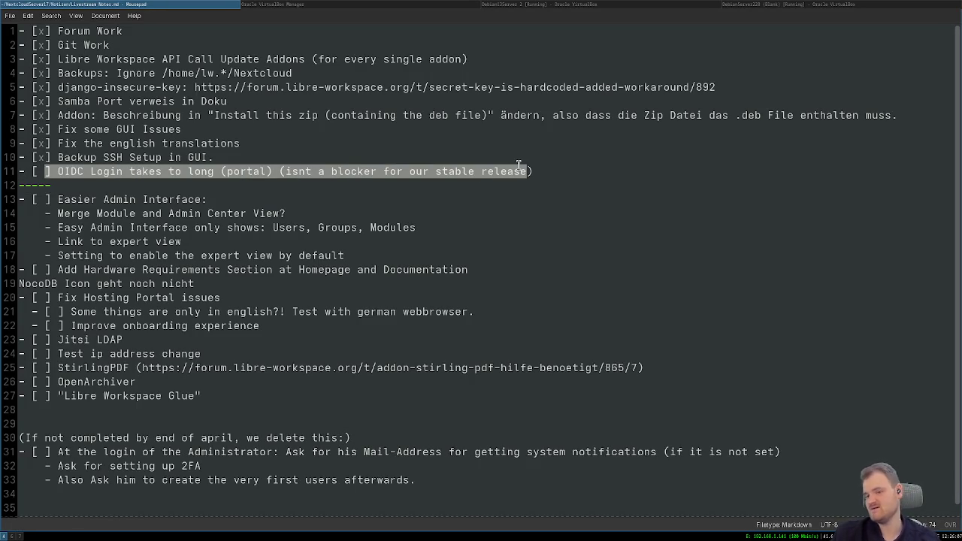